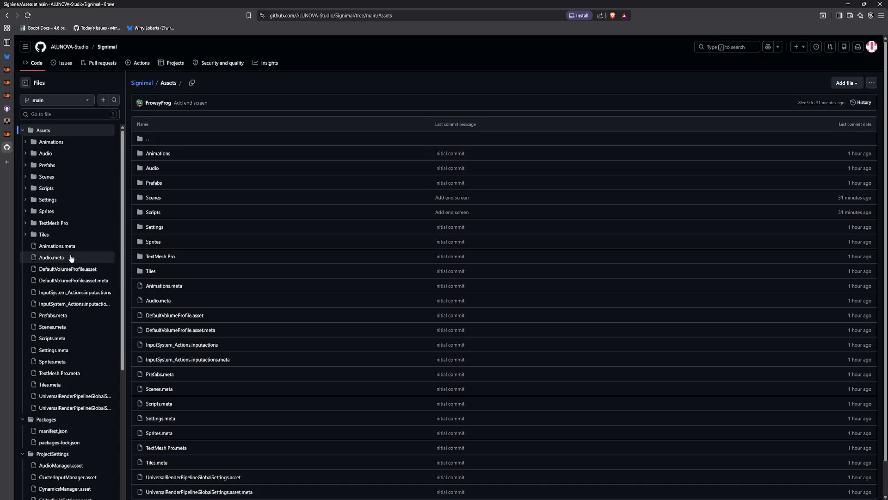
Step: Open the Tiles and TextMesh Pro folders under Assets, then go to the Signimal repository page
left_click(62, 234)
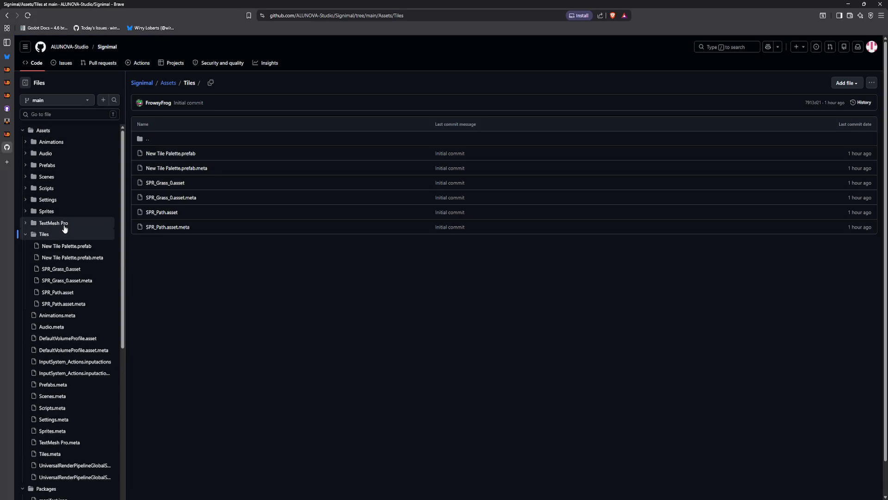
left_click(66, 223)
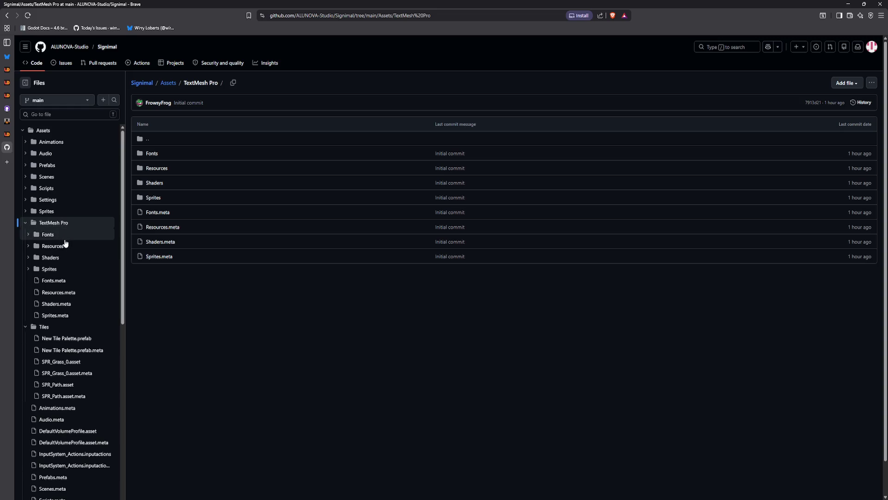
left_click(139, 86)
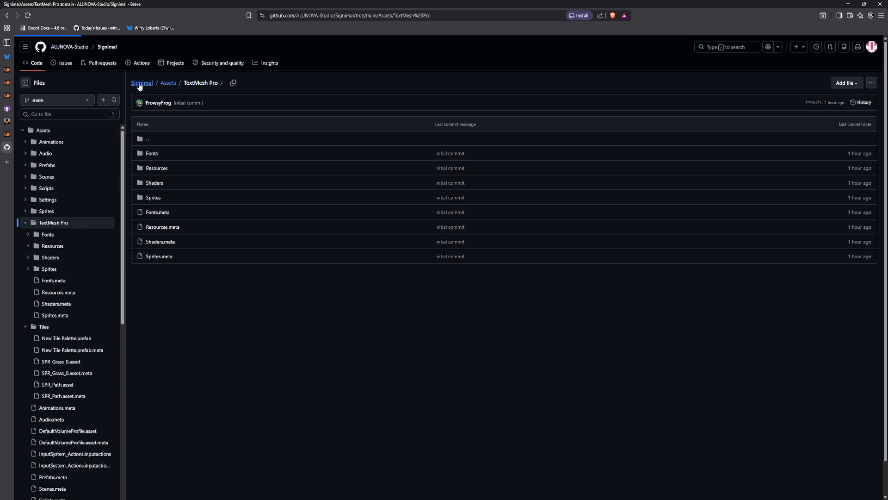
scroll(198, 274, "down", 1)
scroll(241, 274, "up", 1)
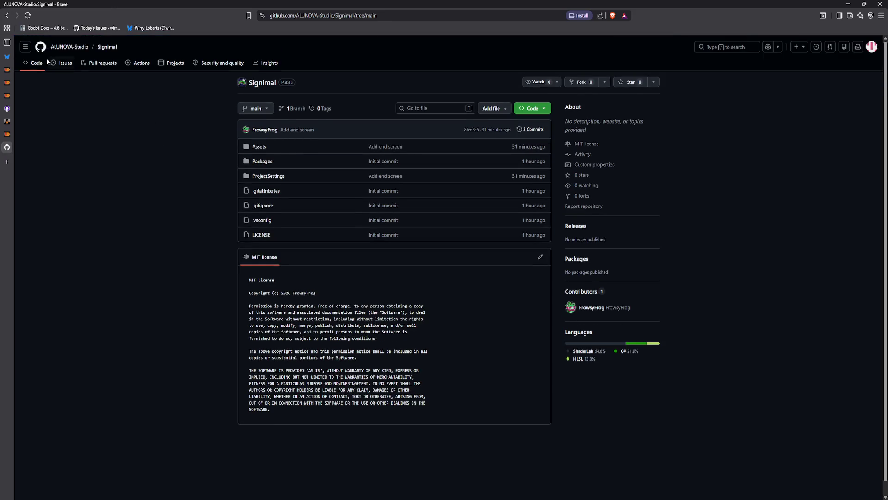
Step: Go back through the folder pages to the repository root, then close the GitHub tab
left_click(8, 16)
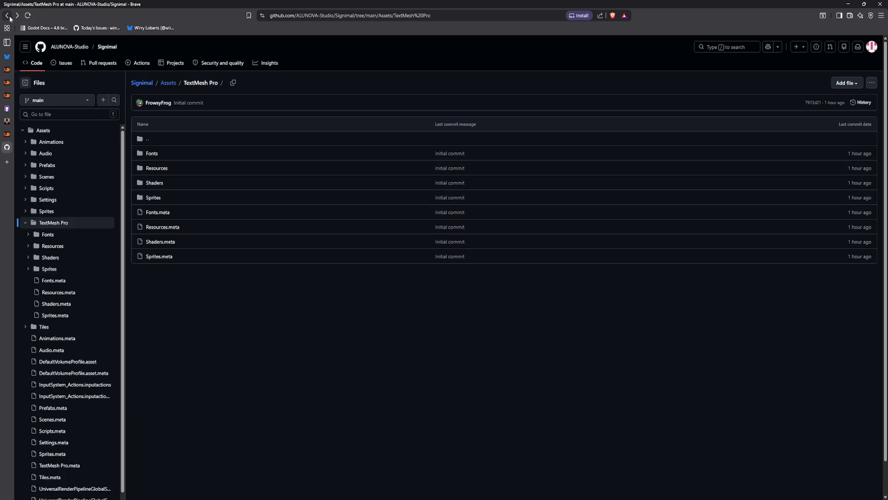
left_click(8, 16)
left_click(8, 16)
left_click(8, 16)
left_click(8, 16)
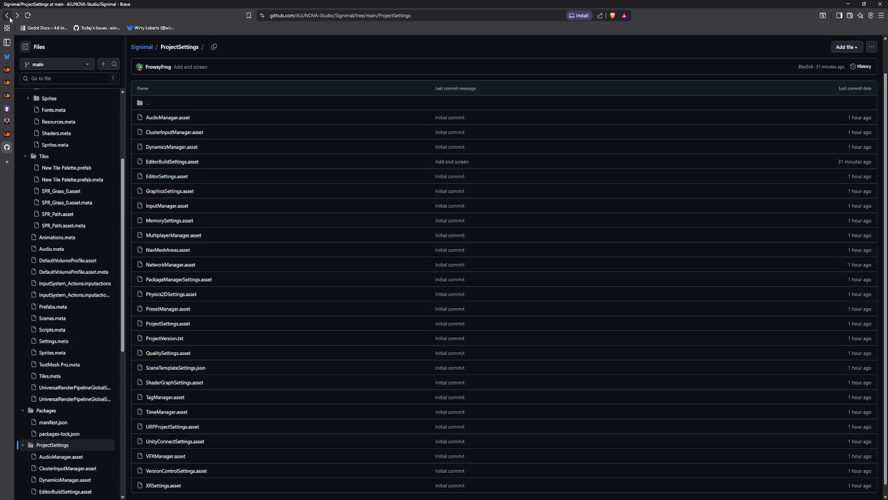
left_click(8, 16)
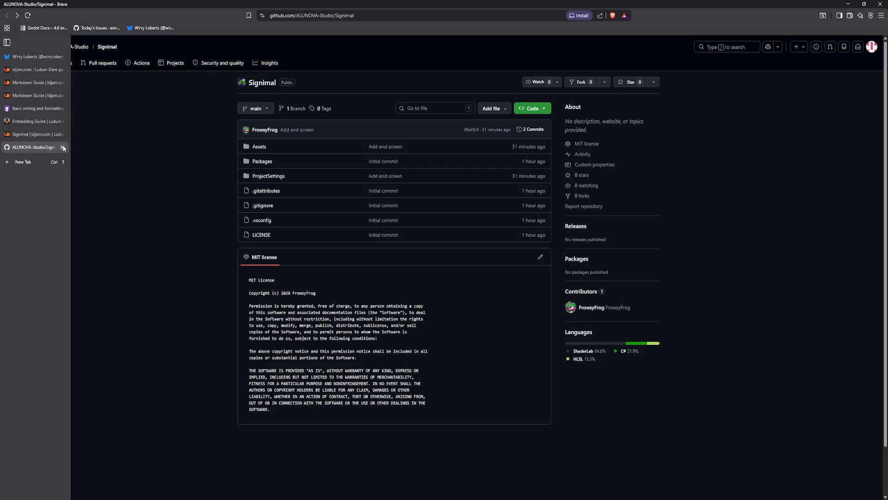
left_click(63, 148)
Step: Clear the web address from the address bar and return to the top of the Signimal entry page
left_click(321, 17)
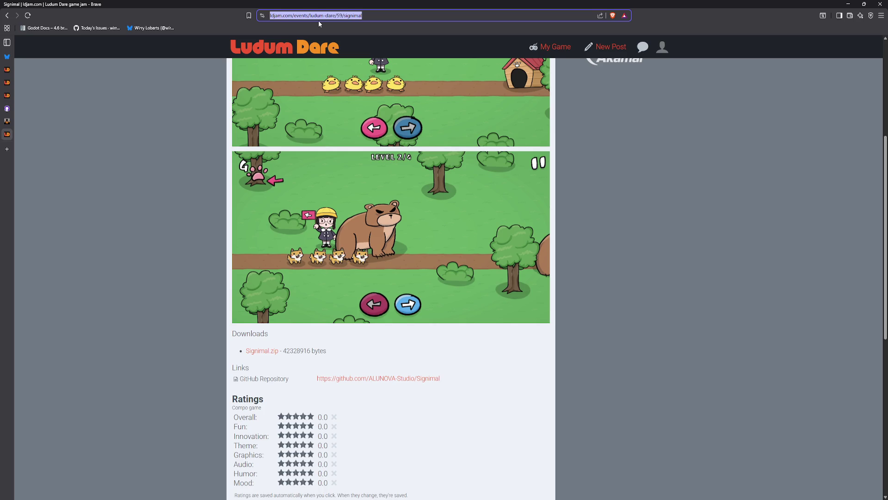
left_click(320, 17)
triple_click(321, 17)
key("BackSpace")
left_click(631, 199)
scroll(631, 330, "up", 5)
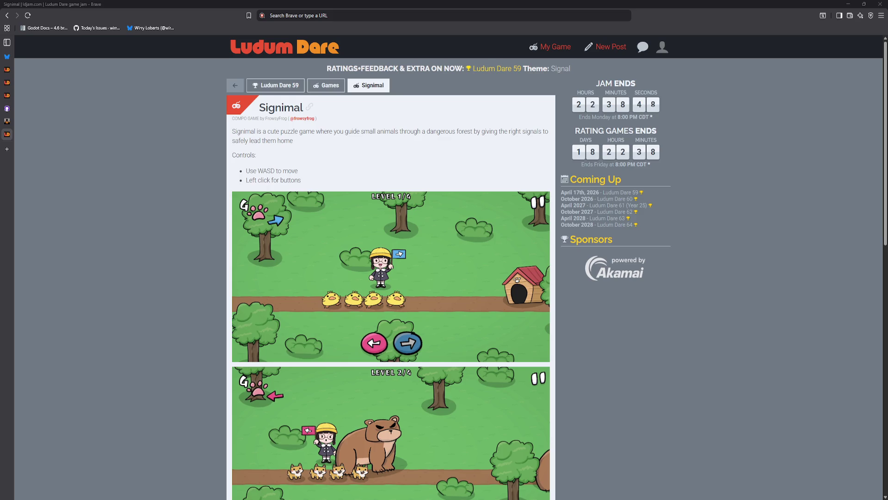
Step: Skim the Signimal entry page, then switch to the Ludum Dare 59 Games listing
scroll(688, 283, "down", 5)
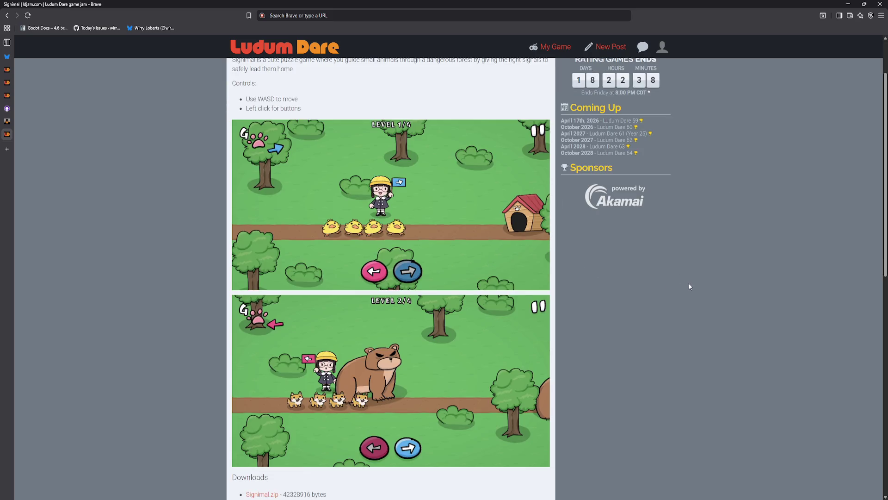
scroll(655, 276, "down", 2)
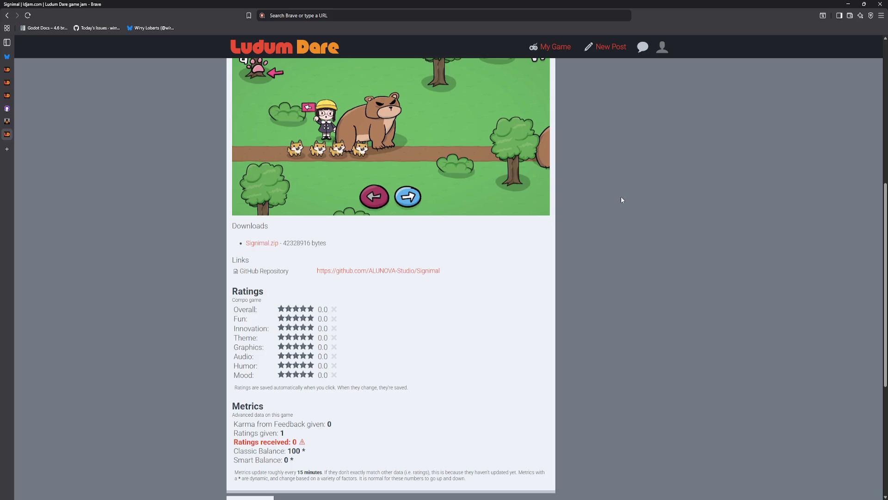
scroll(624, 209, "up", 3)
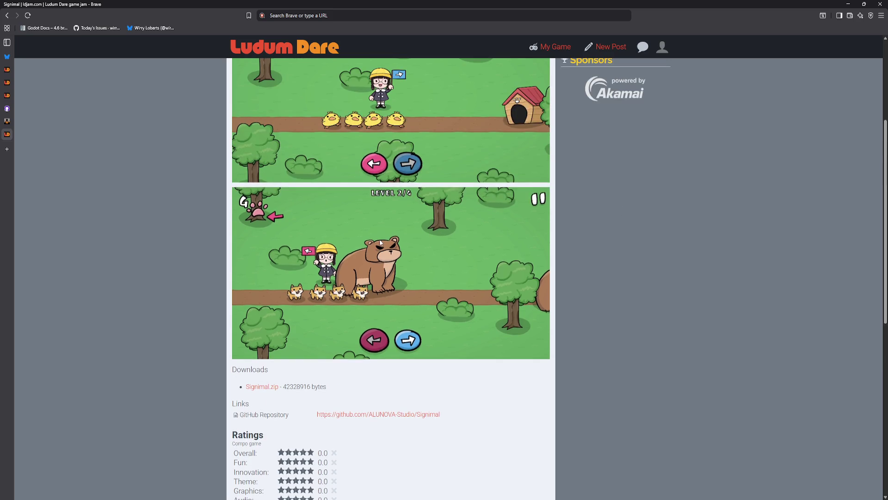
scroll(381, 240, "down", 5)
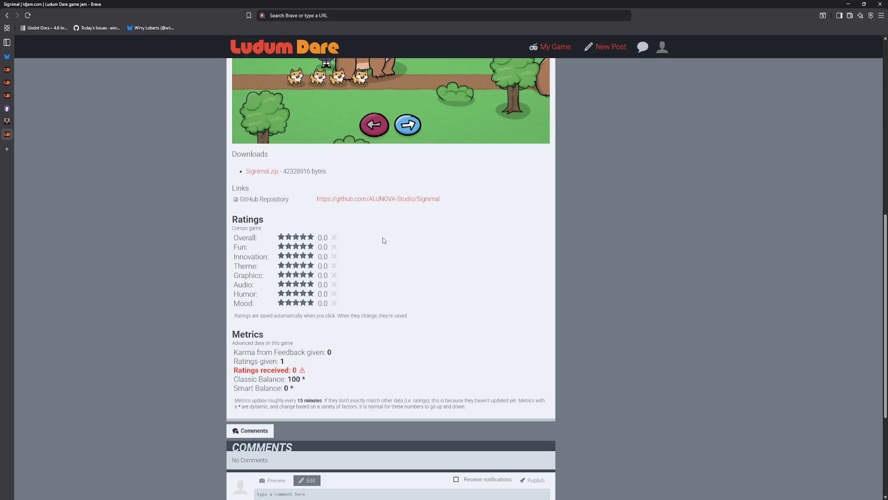
scroll(384, 241, "up", 10)
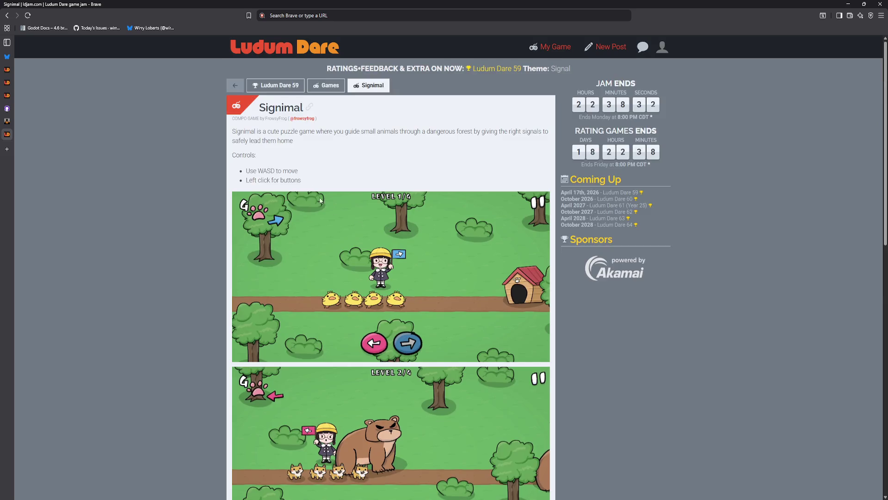
left_click(325, 90)
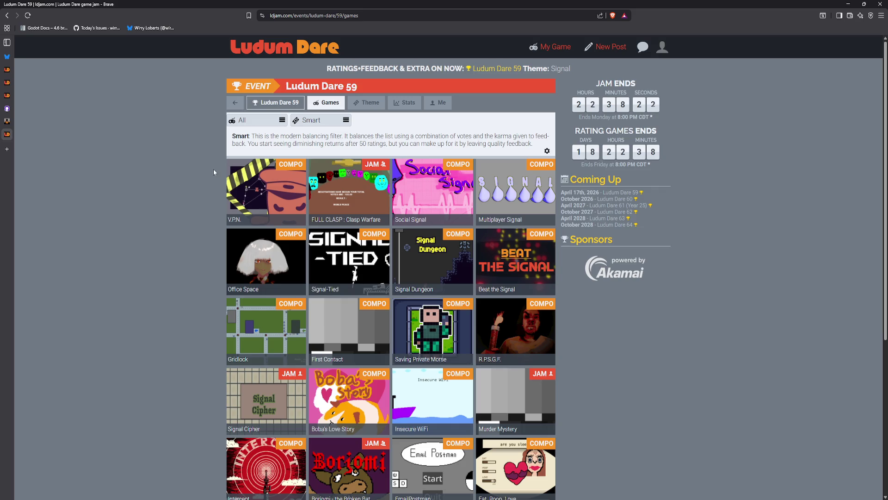
Step: Dismiss the new blog post prompt and go to the ldjam.com home feed
scroll(221, 194, "down", 5)
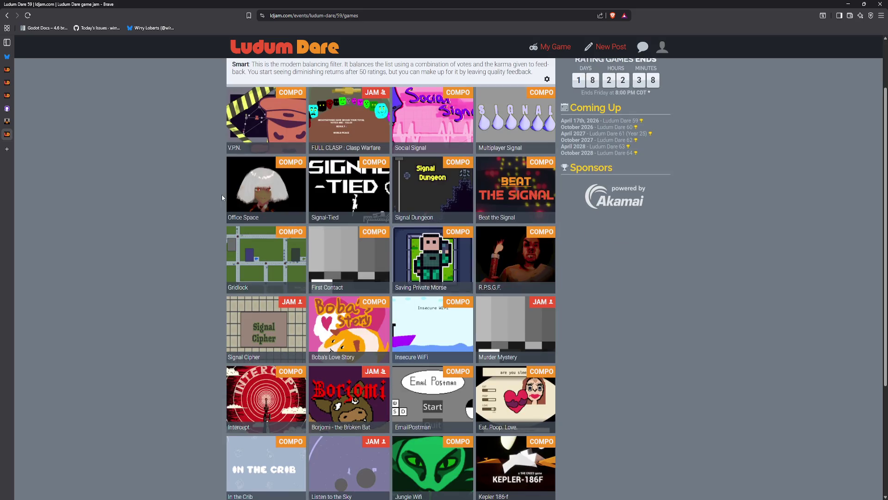
scroll(221, 196, "up", 5)
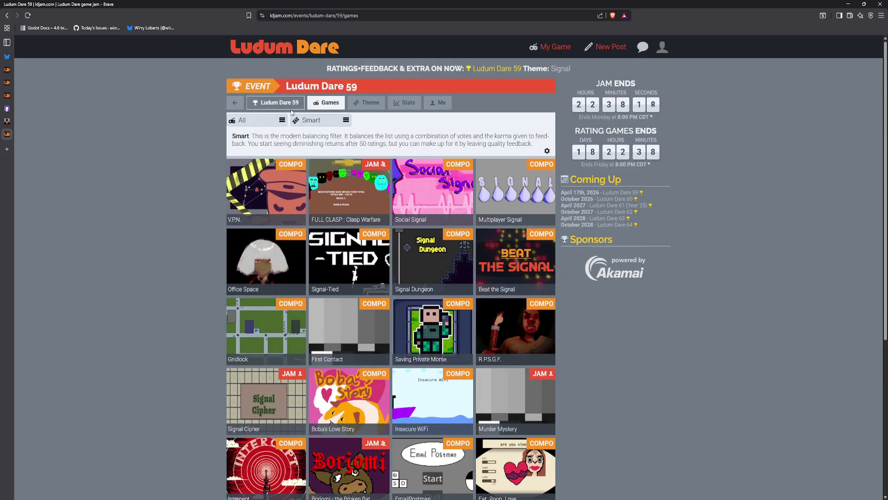
left_click(606, 47)
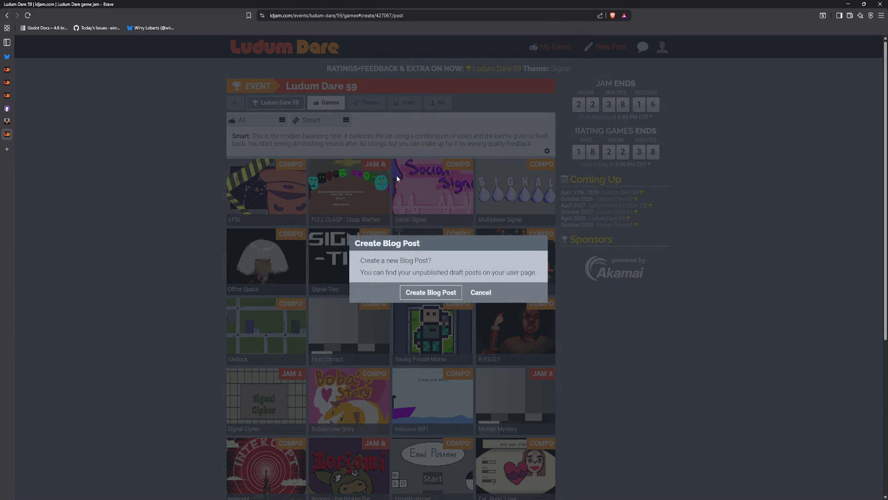
left_click(481, 294)
left_click(287, 46)
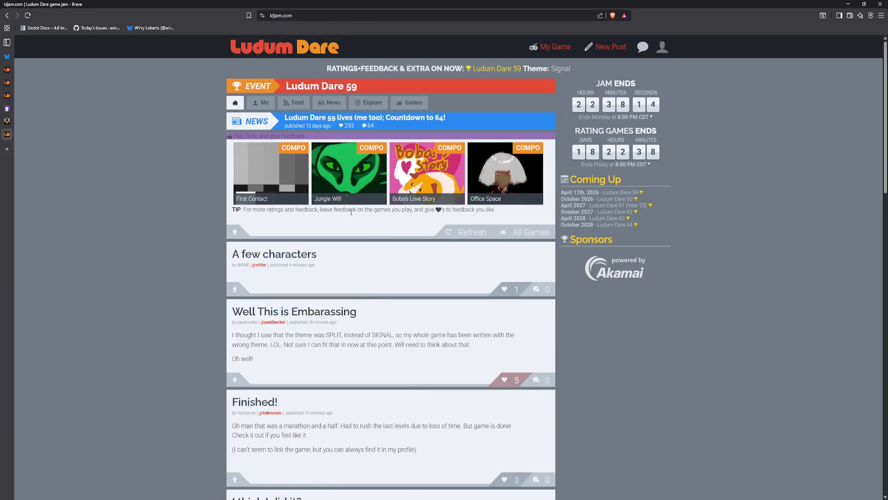
Step: Scroll down the home feed and load more posts below 'First Ludum Dare'
scroll(351, 211, "down", 5)
scroll(365, 221, "up", 5)
scroll(366, 220, "down", 15)
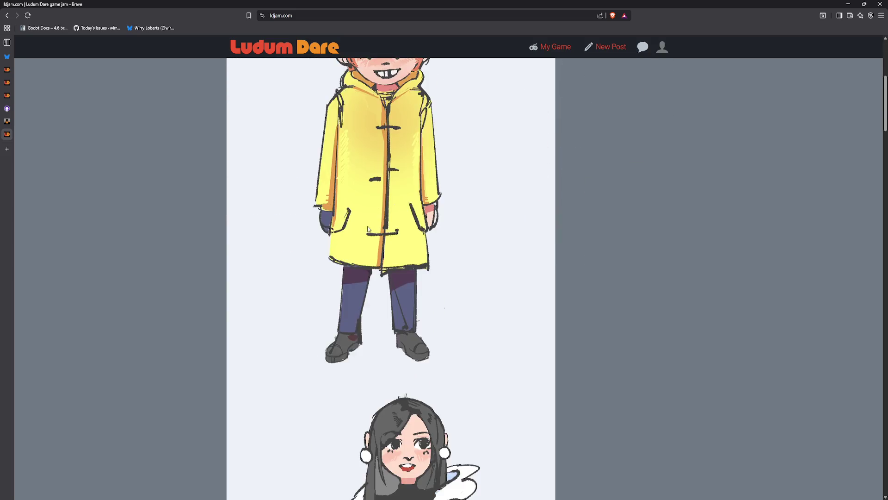
scroll(380, 248, "down", 8)
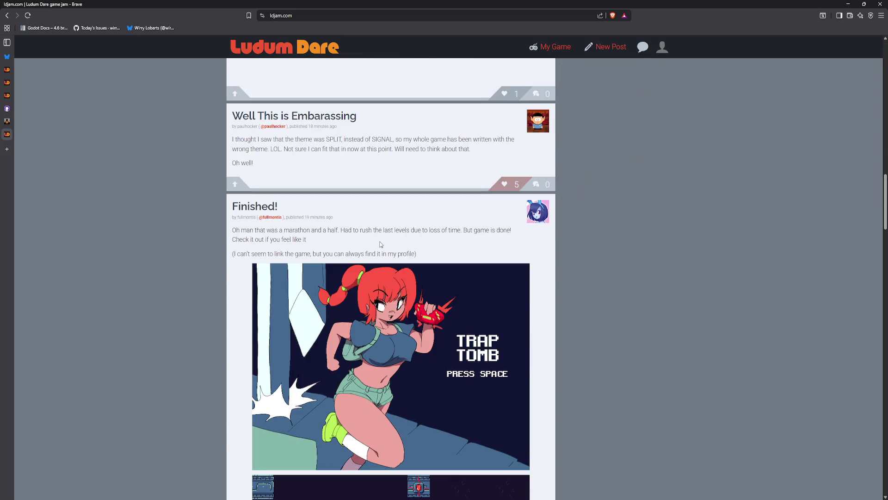
scroll(380, 244, "down", 10)
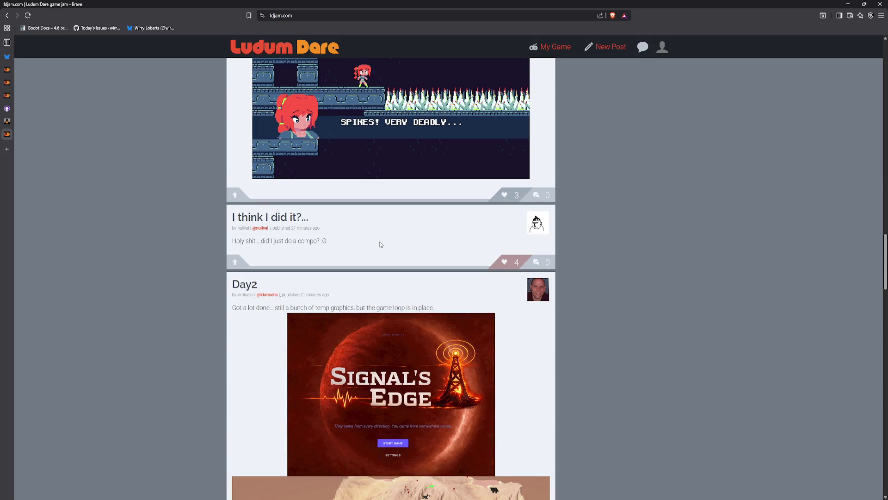
scroll(381, 244, "down", 4)
scroll(380, 244, "down", 7)
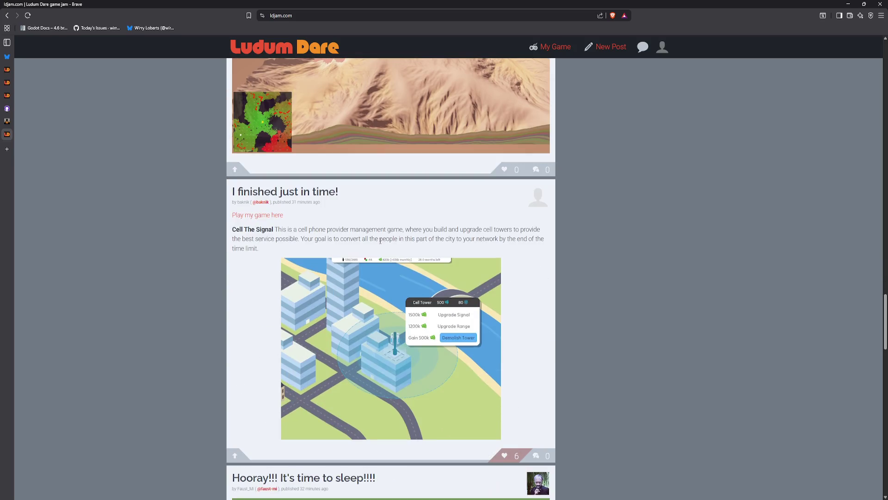
scroll(381, 240, "down", 12)
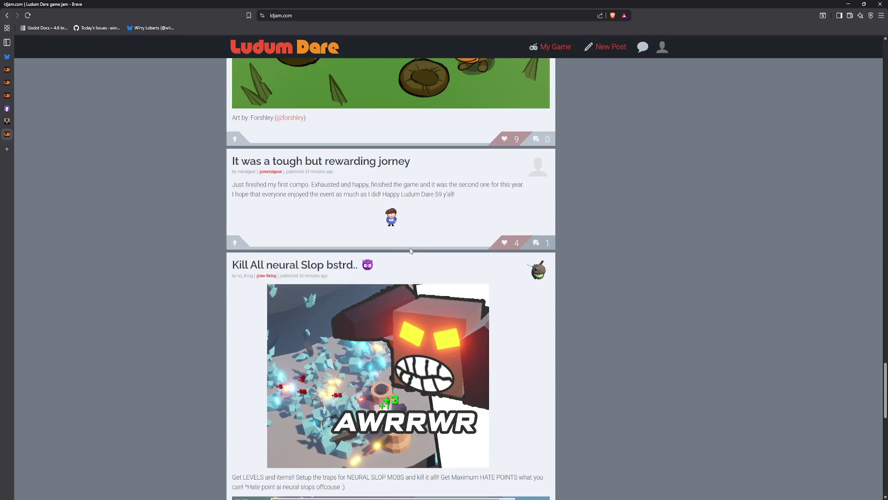
scroll(422, 255, "down", 1)
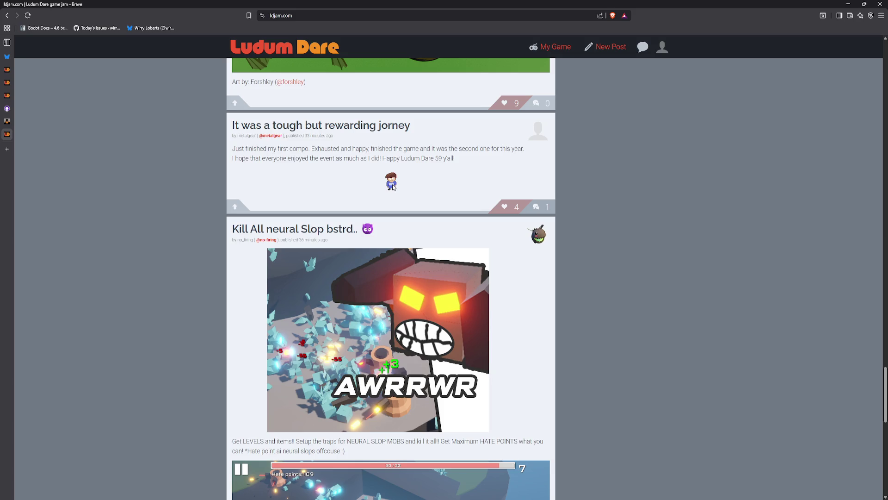
scroll(393, 189, "down", 5)
scroll(412, 221, "up", 4)
scroll(427, 242, "down", 6)
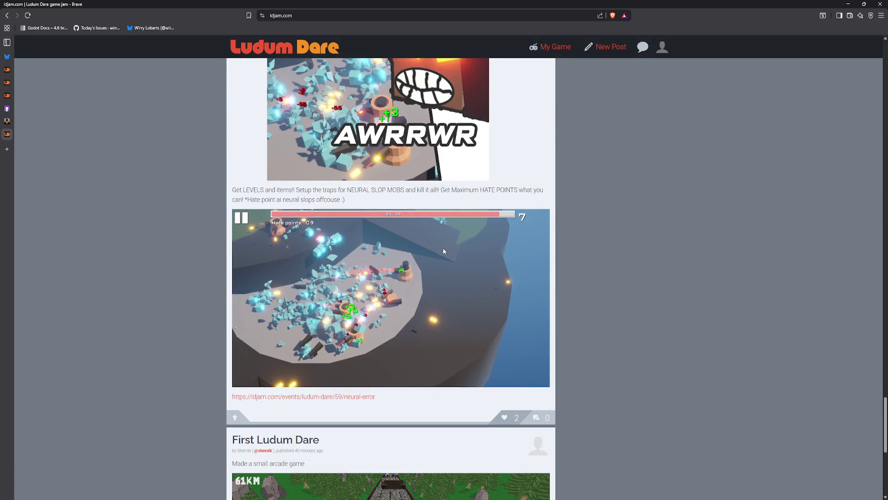
scroll(444, 250, "down", 2)
scroll(445, 269, "down", 6)
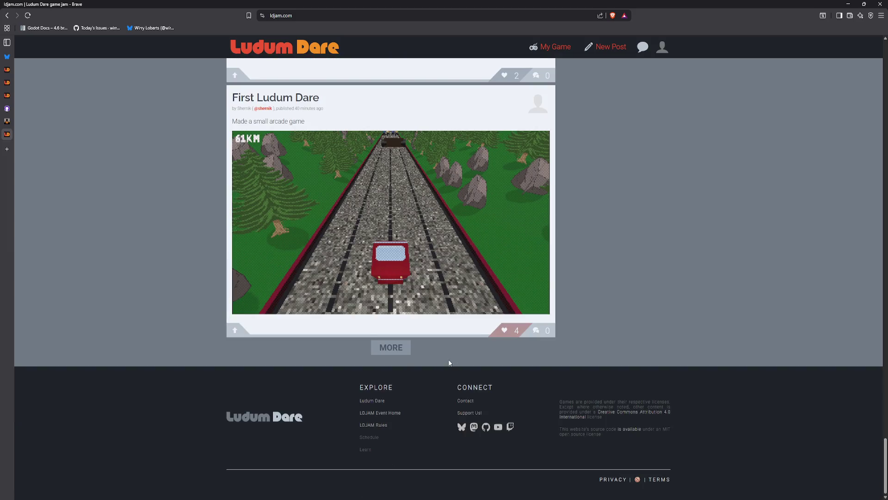
left_click(391, 347)
Step: Keep reading past 'Finished in time! :D' and load another batch of older posts
scroll(418, 344, "down", 5)
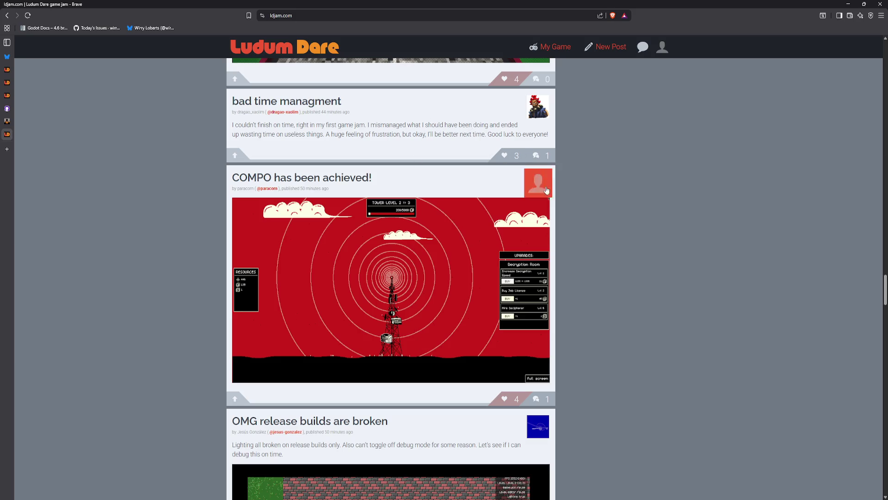
scroll(586, 322, "down", 6)
scroll(585, 328, "down", 12)
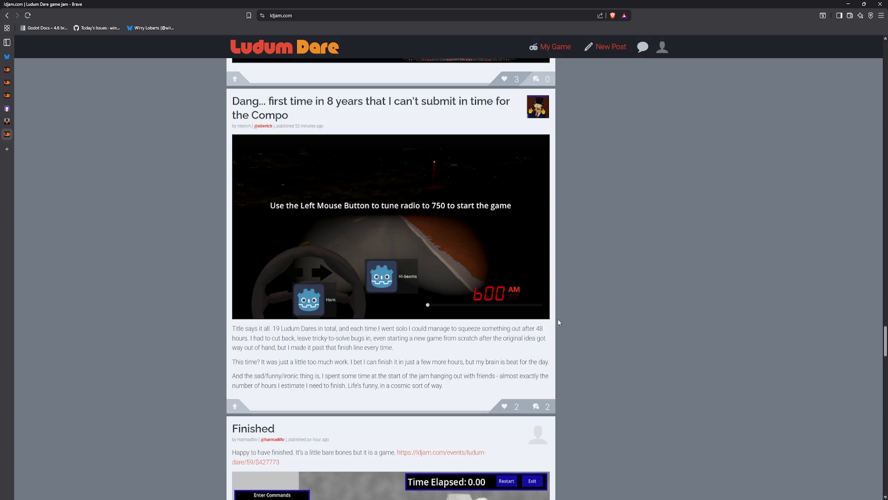
scroll(559, 323, "down", 1)
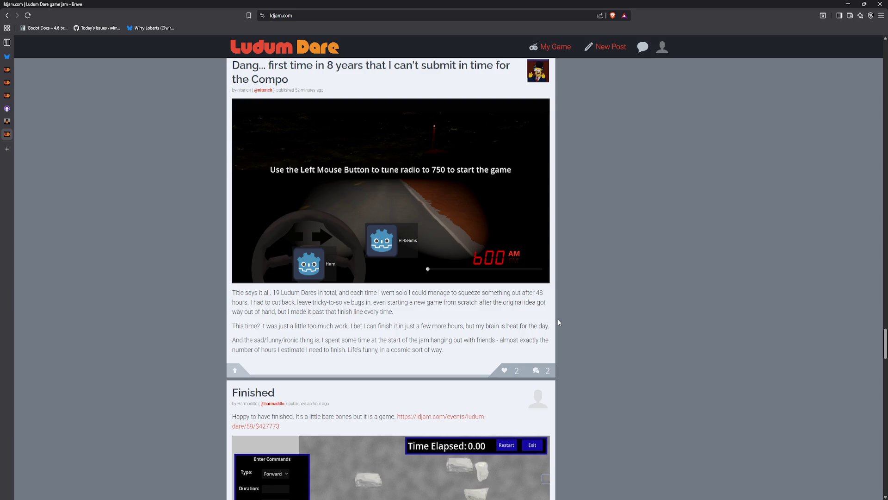
scroll(559, 322, "down", 5)
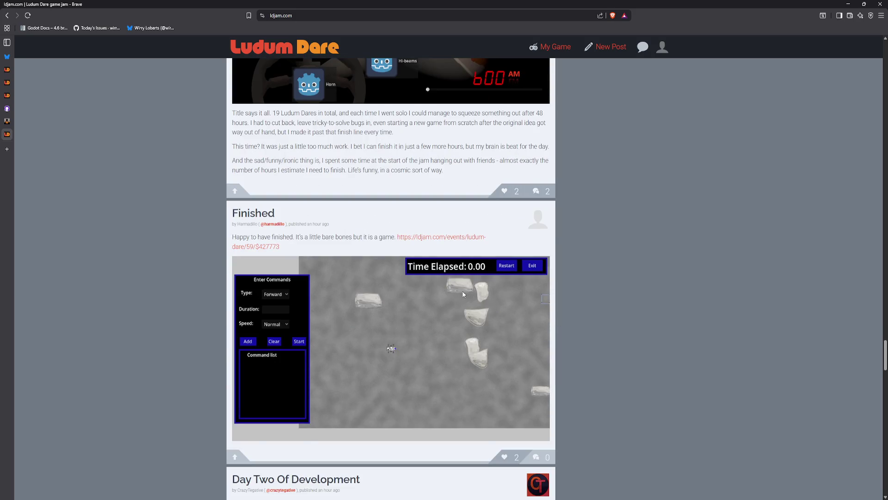
scroll(460, 292, "down", 15)
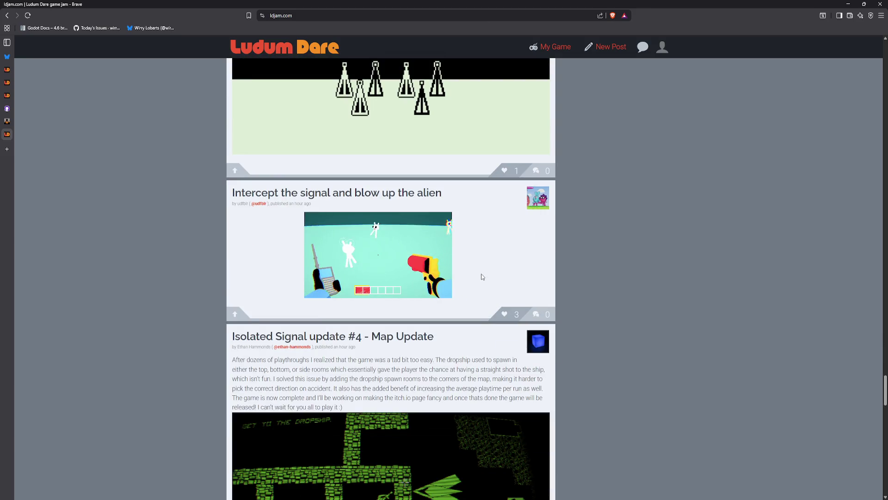
scroll(478, 272, "down", 4)
scroll(480, 272, "down", 20)
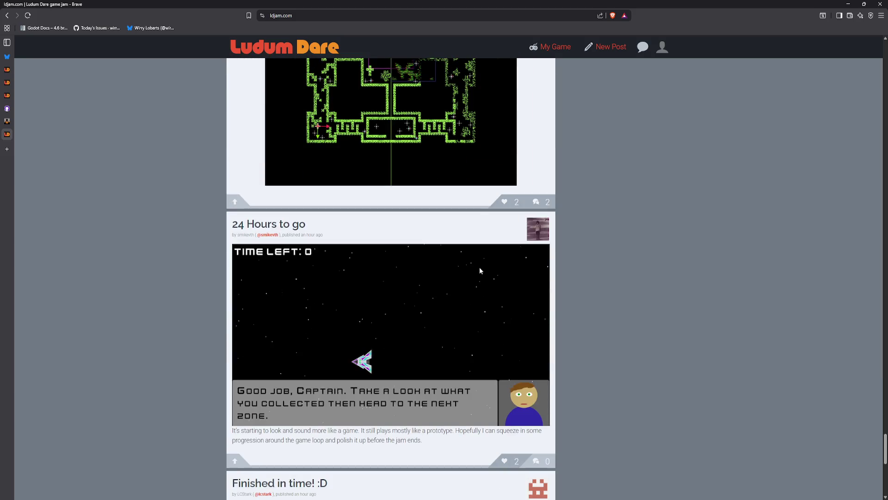
scroll(480, 271, "down", 5)
scroll(421, 287, "down", 7)
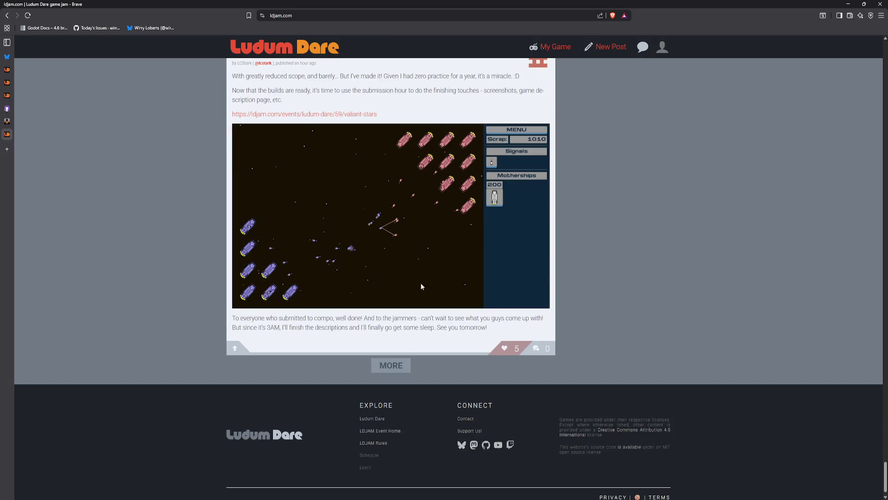
left_click(384, 364)
scroll(386, 356, "down", 3)
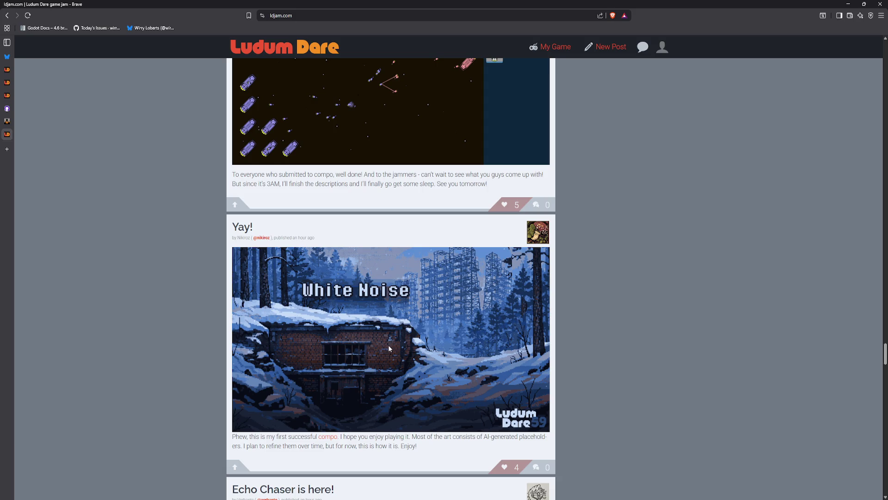
Step: Scroll the feed down to the 'Finally end my first gamejam challenge' post, then jump back to the top
scroll(390, 348, "down", 2)
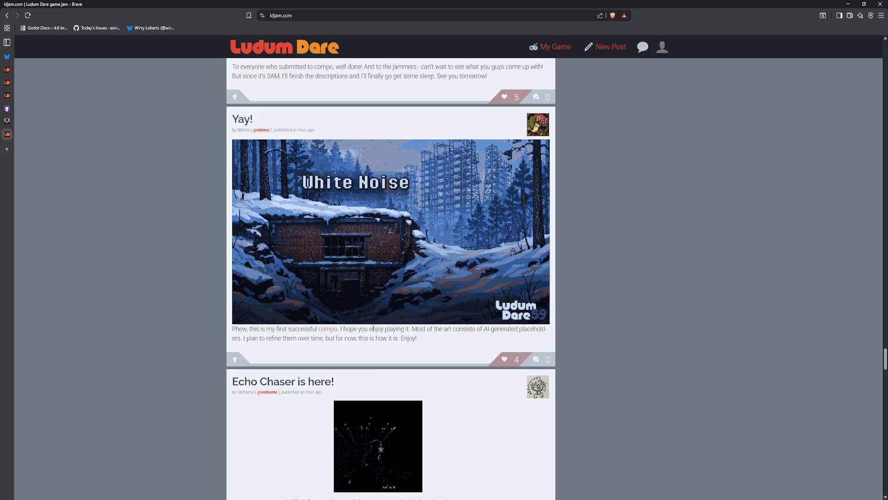
scroll(374, 356, "down", 4)
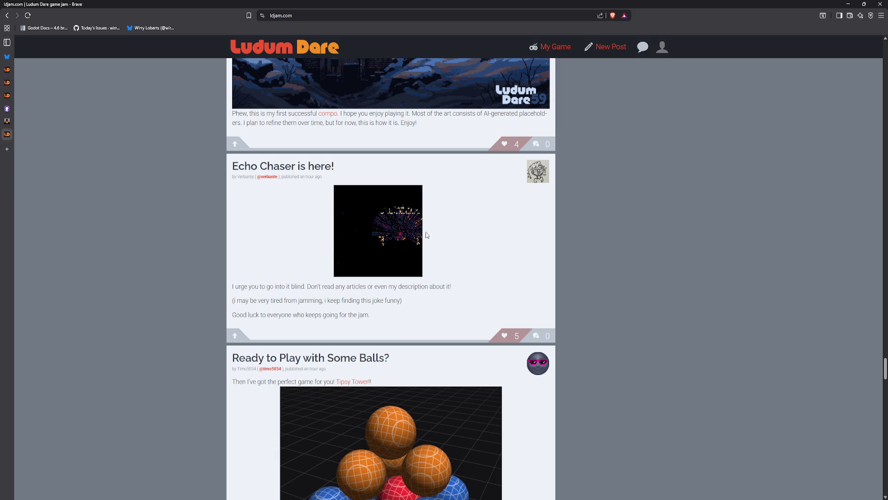
scroll(463, 288, "down", 4)
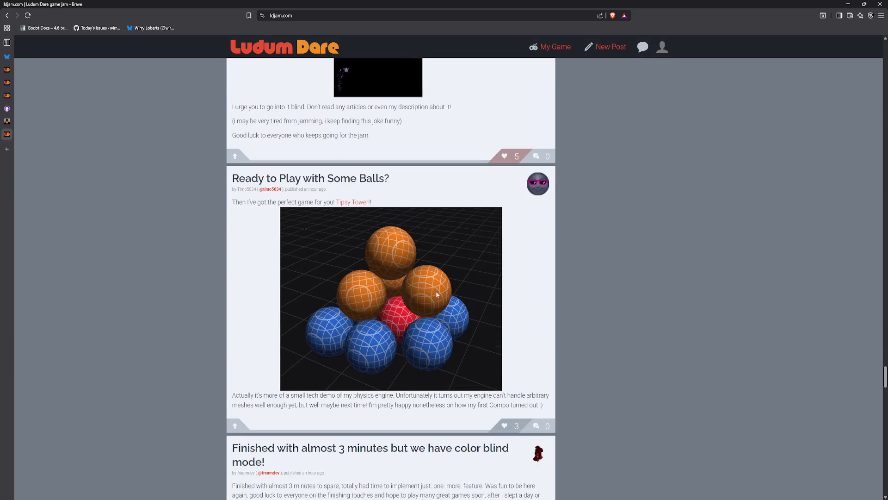
scroll(462, 348, "down", 2)
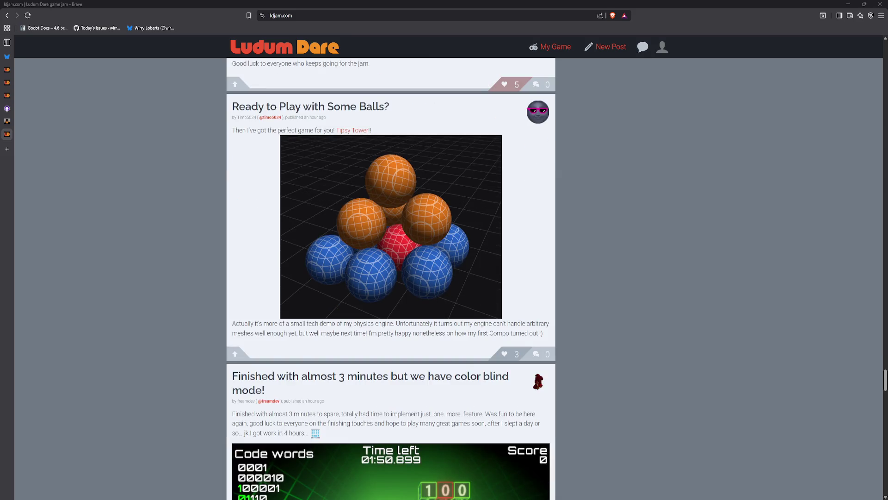
scroll(622, 330, "down", 12)
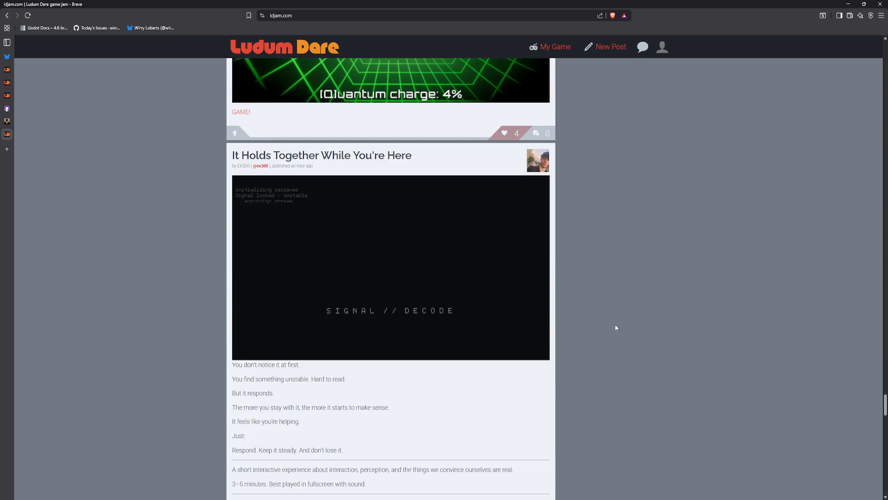
scroll(615, 327, "down", 6)
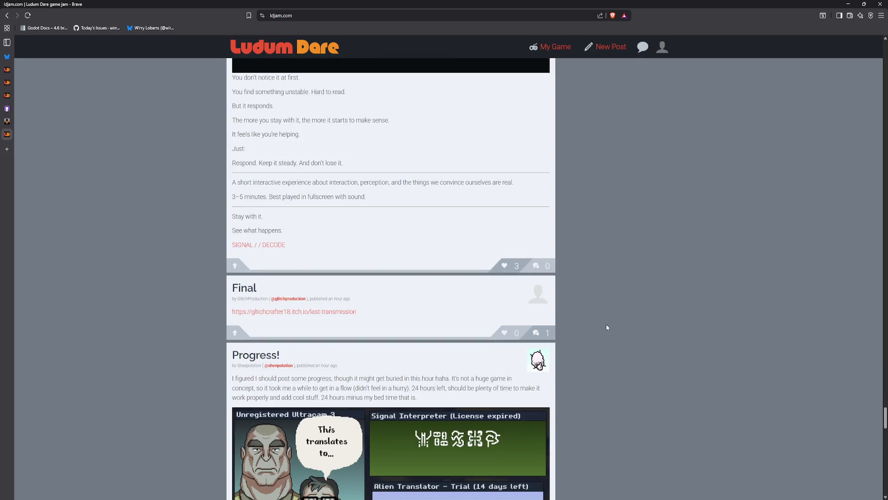
scroll(607, 327, "down", 5)
scroll(603, 324, "down", 15)
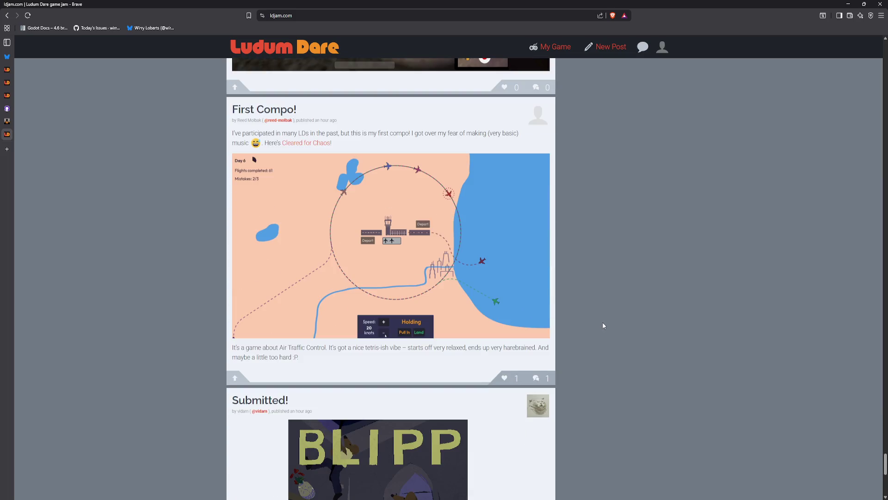
scroll(603, 326, "down", 7)
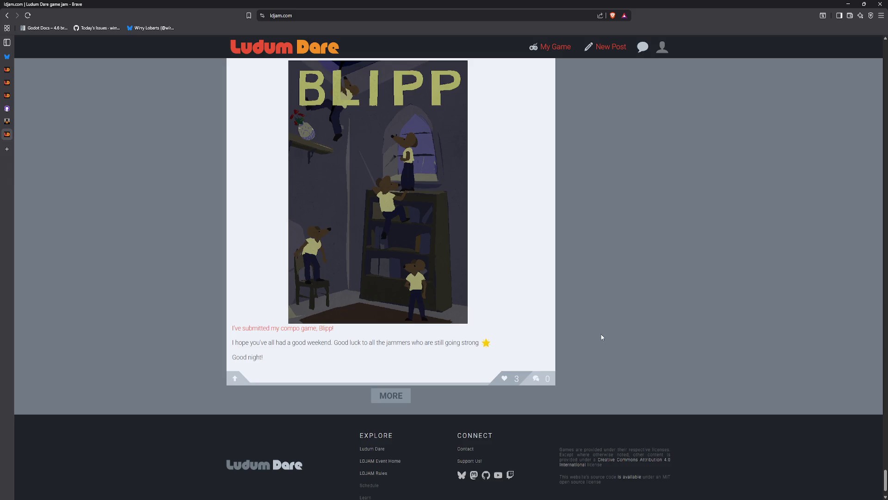
scroll(597, 336, "down", 10)
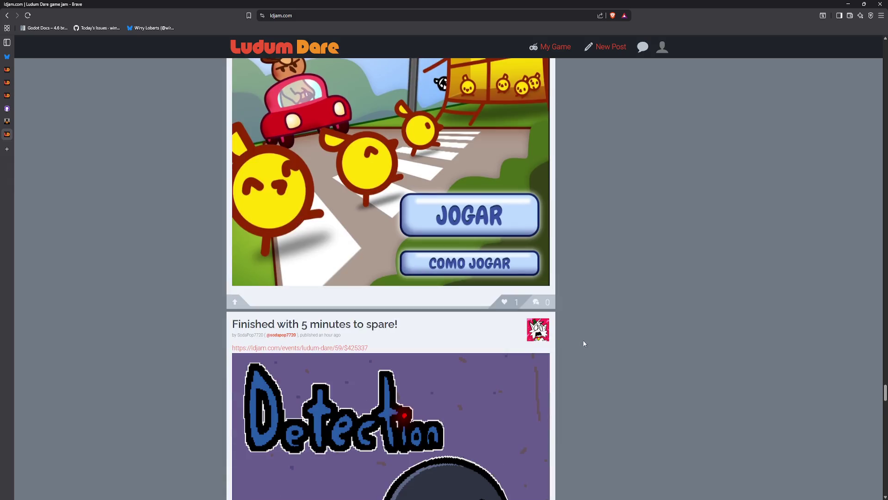
scroll(580, 342, "down", 6)
scroll(581, 341, "up", 2)
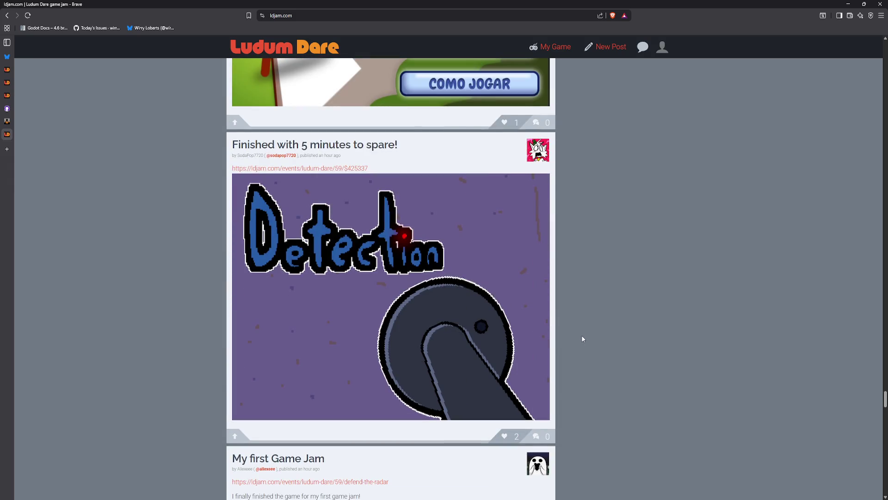
scroll(582, 339, "down", 6)
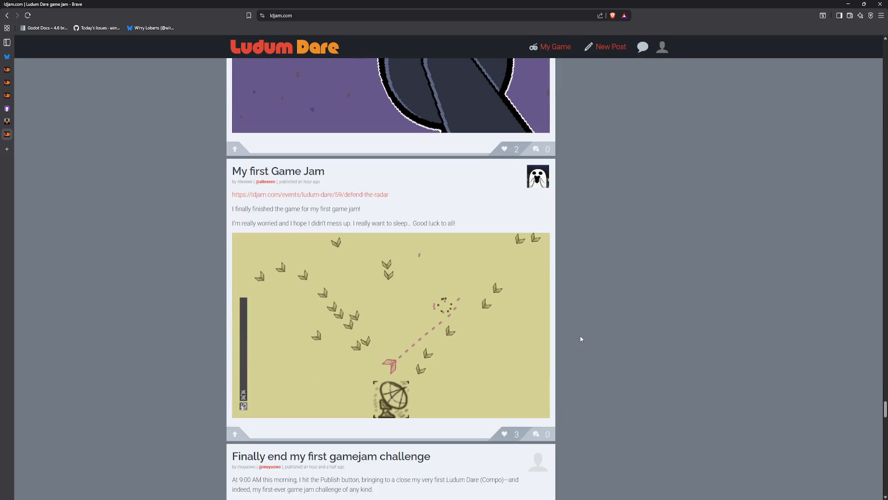
scroll(582, 339, "down", 6)
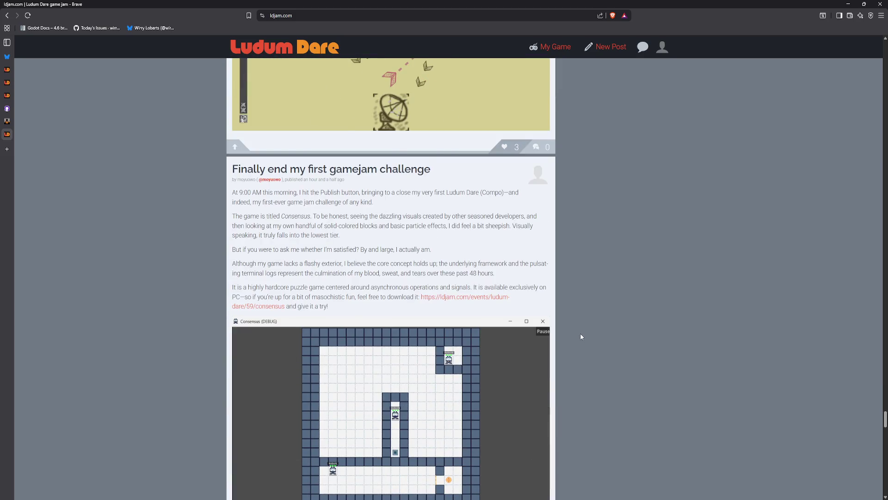
scroll(581, 336, "down", 11)
key("Home")
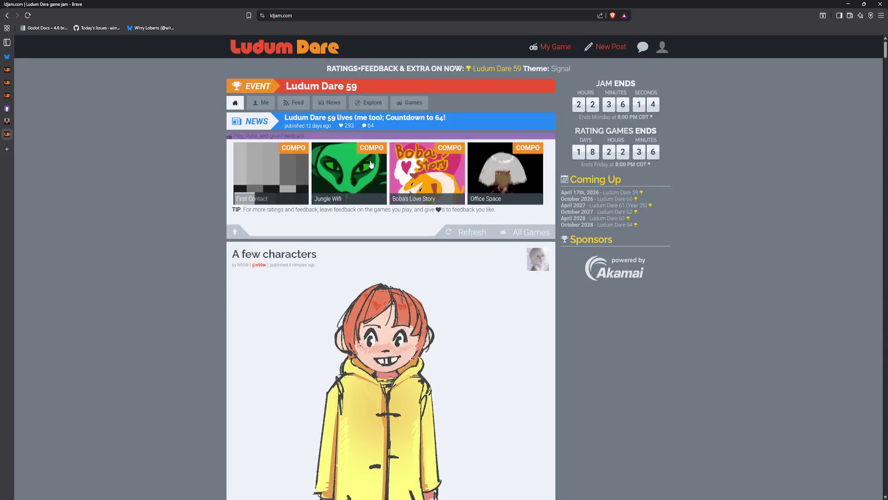
Step: Create a new blog post draft and title it 'Finished!'
left_click(607, 46)
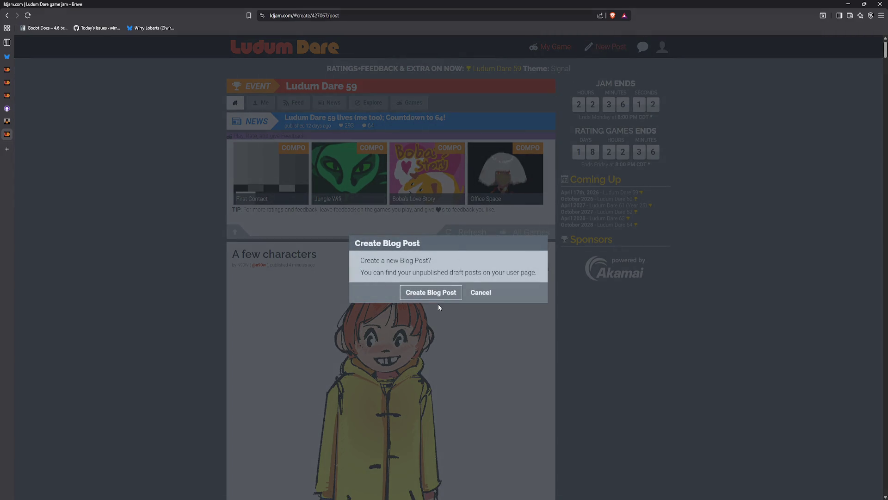
left_click(480, 292)
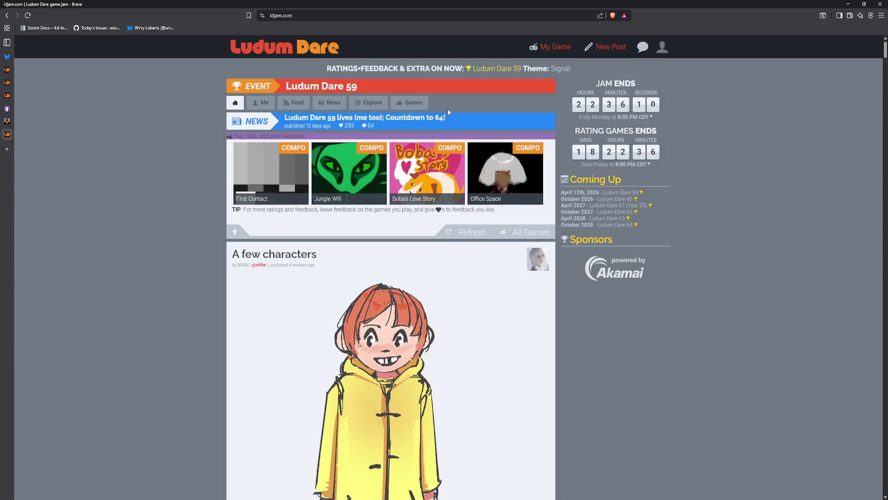
left_click(606, 47)
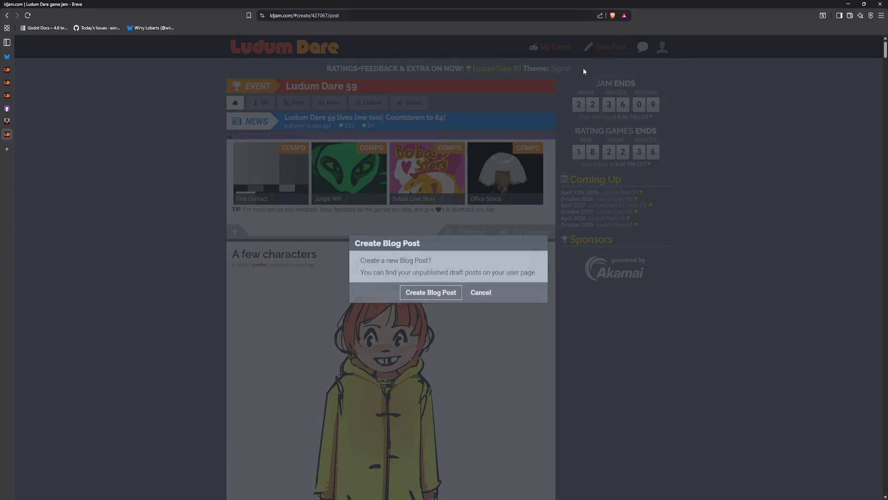
left_click(438, 302)
left_click(300, 159)
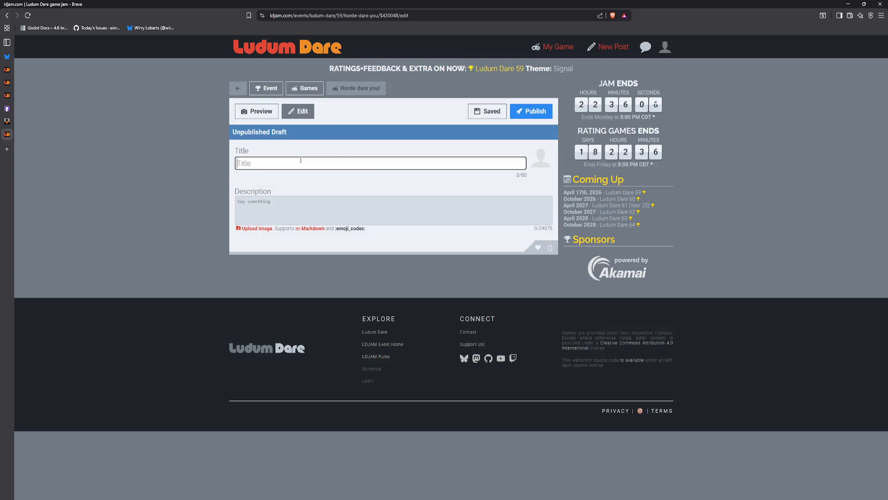
type("Finished!")
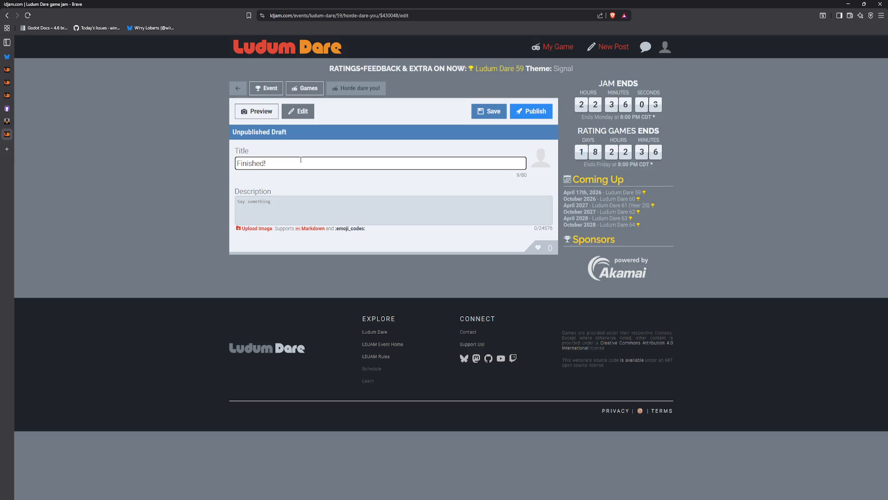
Step: Try a description about finishing a first LD jam, then erase it completely
key("Tab")
type("Finishe")
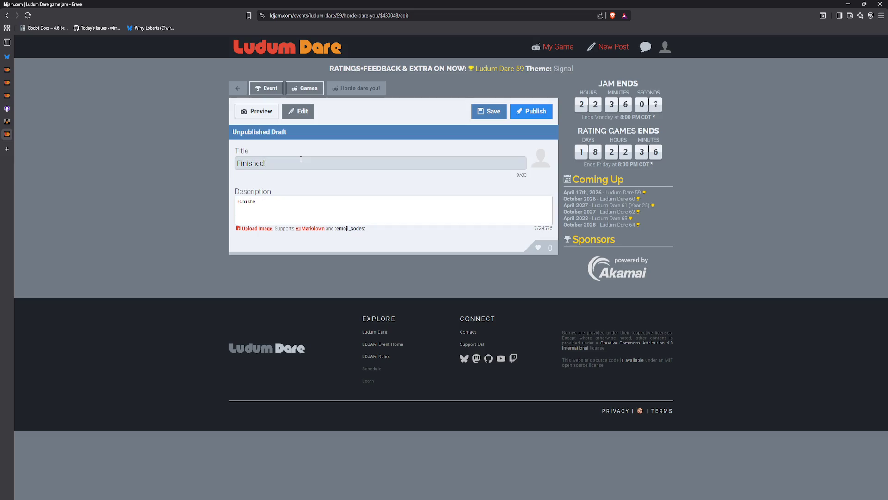
key("ctrl+a")
type("I can't be")
type("lieve I finished my f")
type("irst")
type("LD (")
type("jam")
key("BackSpace")
key("BackSpace")
key("BackSpace")
key("ctrl+BackSpace")
key("ctrl+BackSpace")
key("ctrl+BackSpace")
Step: Change the post title to 'I finished!'
left_click(240, 163)
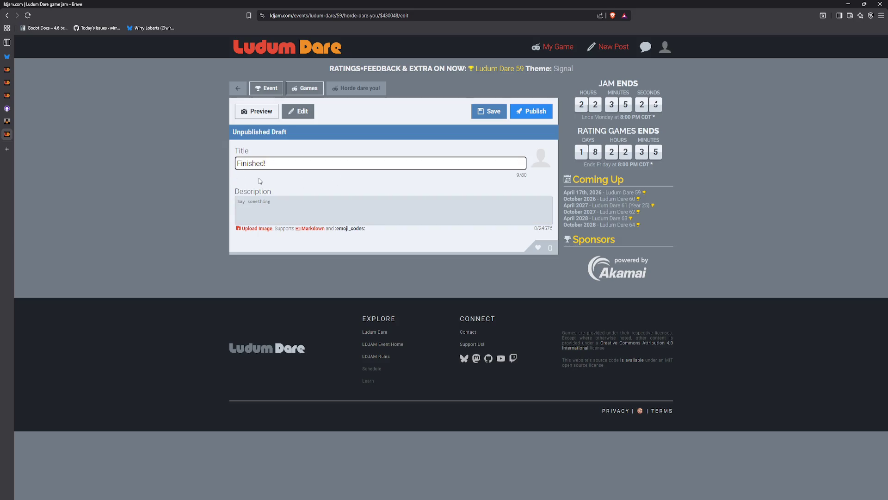
type("I")
key("BackSpace")
type("f")
key("Tab")
Step: Begin the description 'I honestly can't believe I put something together', then open the Horde dare you! page
type("Ha")
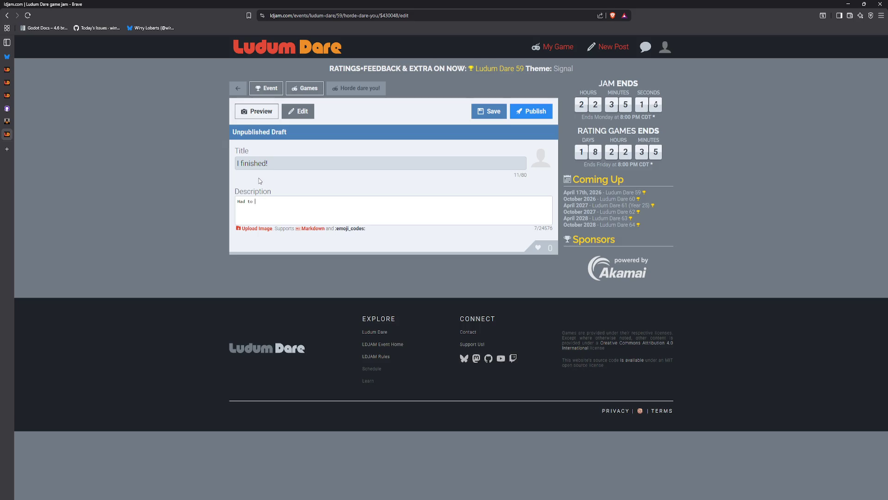
type("d to do the j")
type("am in com")
key("ctrl+BackSpace")
key("ctrl+BackSpace")
key("ctrl+BackSpace")
key("ctrl+BackSpace")
key("ctrl+BackSpace")
type("I honestly can't be")
type("lieve")
type(" I put somethin")
type("g together in the lmii")
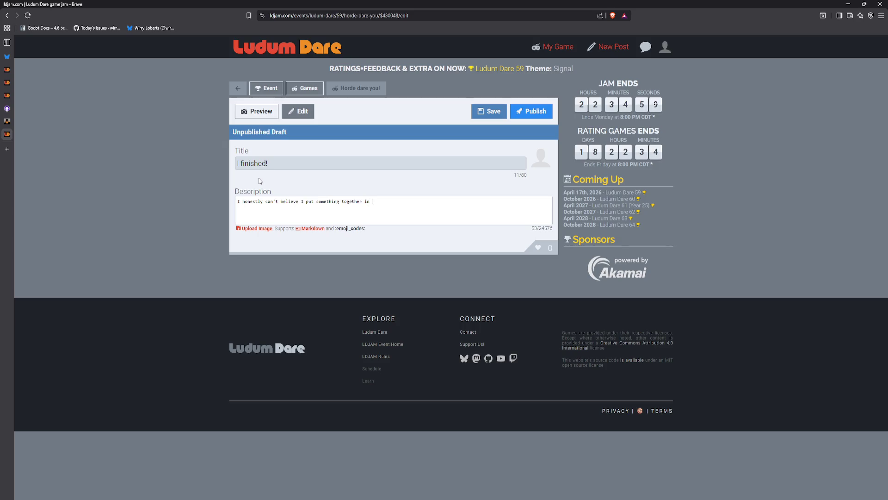
key("BackSpace")
key("BackSpace")
key("BackSpace")
type("imit")
type("ed hours")
type(". Great jo")
type("b everyone")
type("who ")
type("lost sleep w")
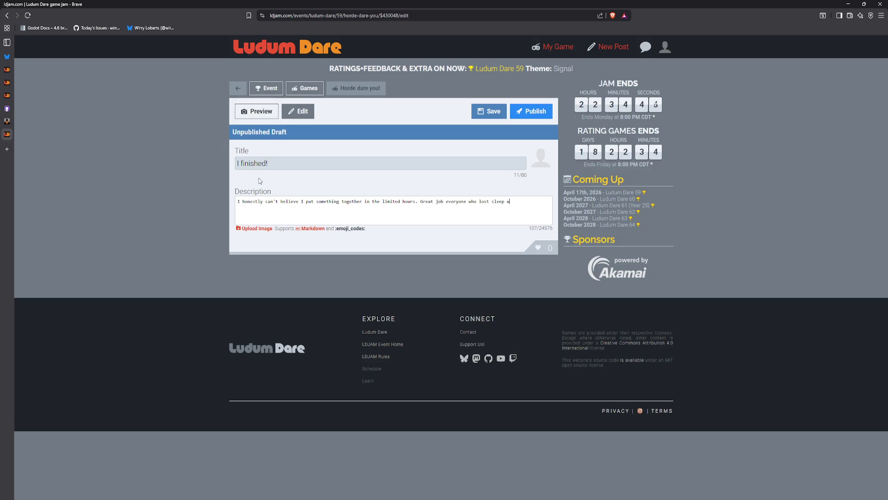
type("is weekend")
key("ctrl+BackSpace")
key("ctrl+BackSpace")
key("ctrl+BackSpace")
key("ctrl+BackSpace")
key("ctrl+BackSpace")
key("ctrl+BackSpace")
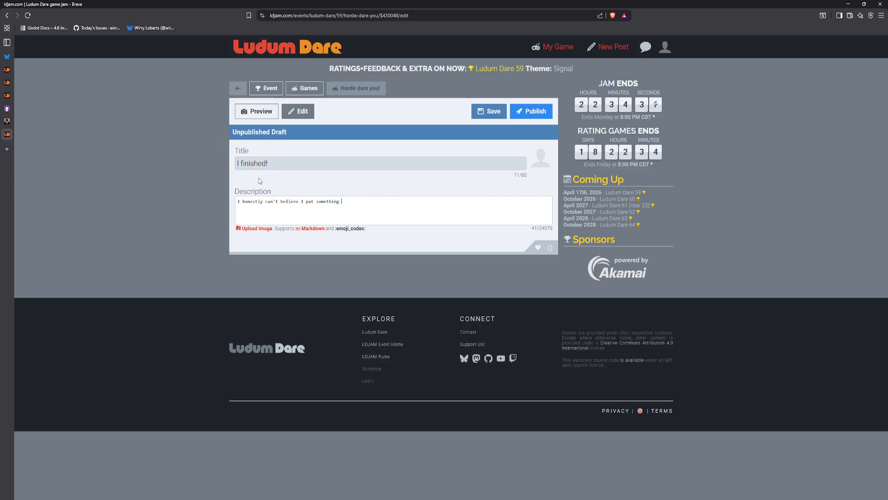
left_click(558, 47)
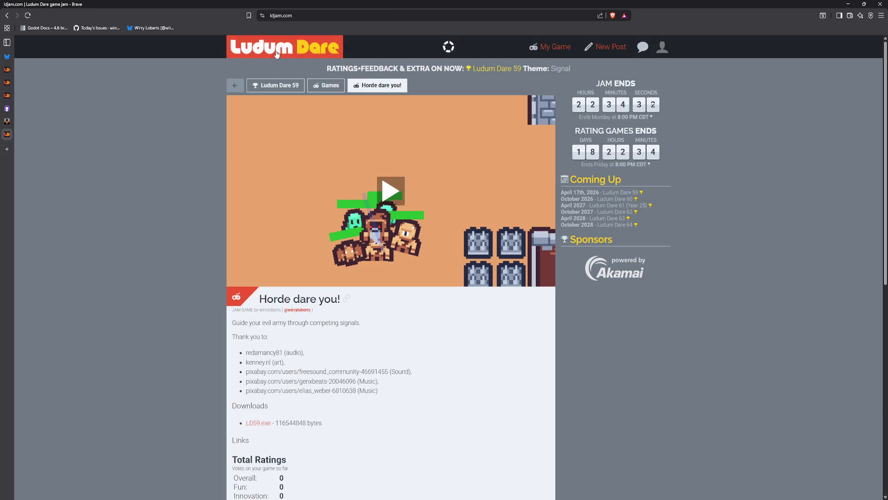
Step: Return to the Ludum Dare home feed and glance down it
left_click(284, 47)
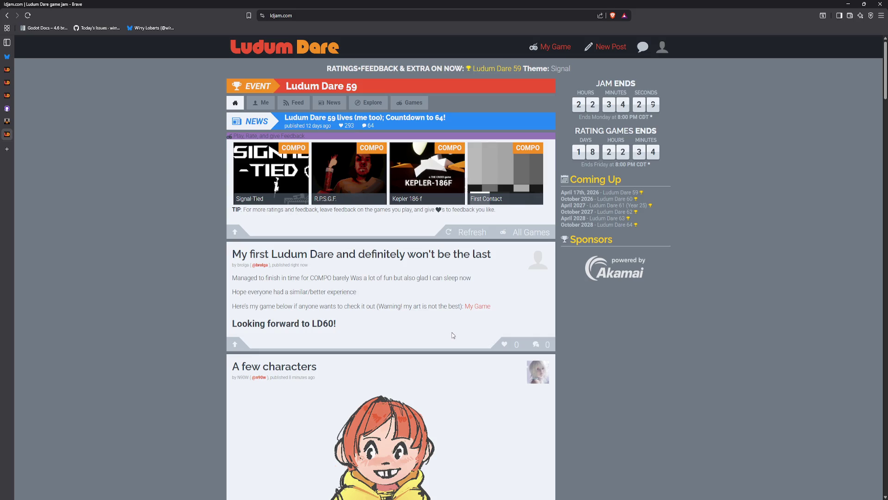
scroll(454, 334, "down", 10)
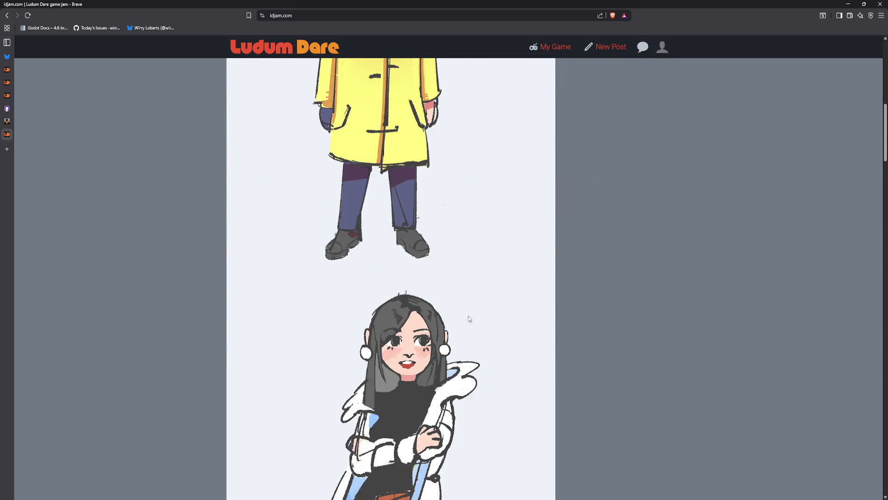
scroll(211, 198, "up", 4)
scroll(211, 197, "up", 7)
Step: Close the leftover writing guide, Markdown Guide, help and draft tabs from the sidebar
mouse_move(13, 123)
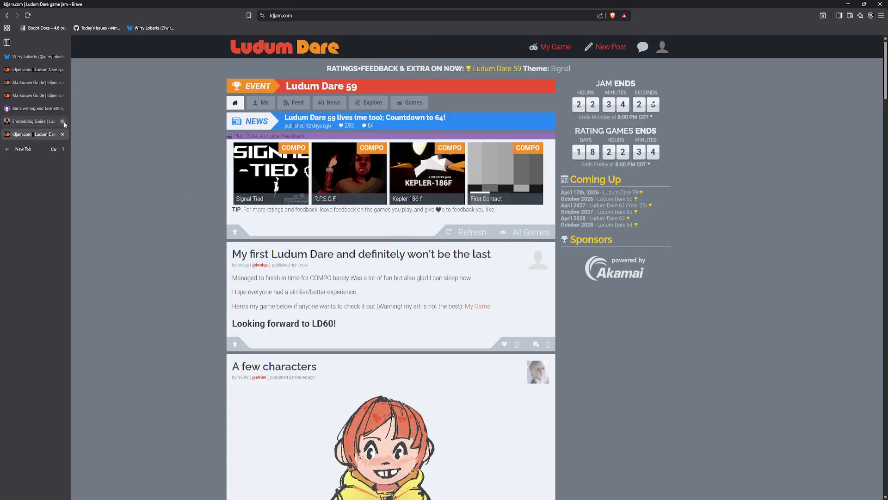
left_click(45, 110)
left_click(62, 108)
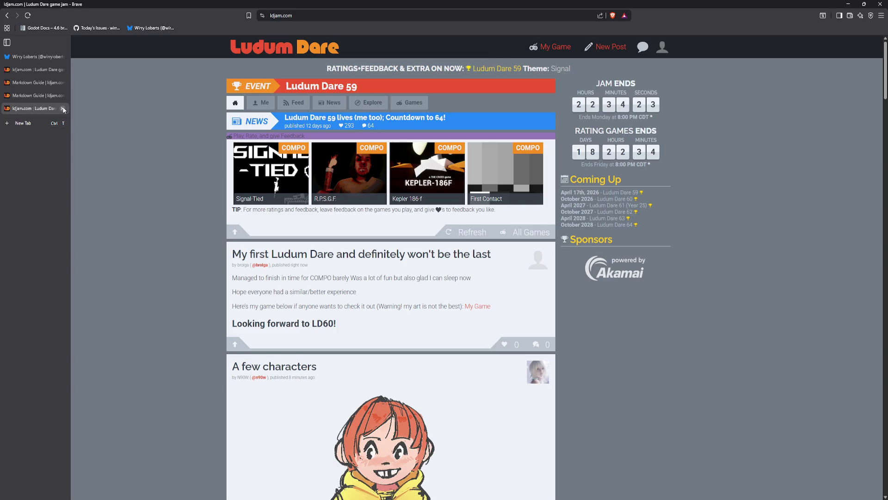
left_click(62, 95)
left_click(59, 84)
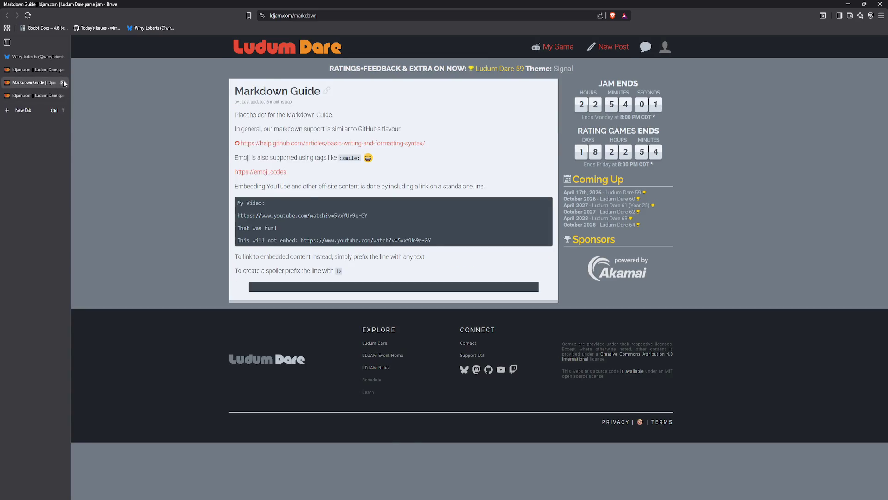
left_click(62, 83)
left_click(62, 82)
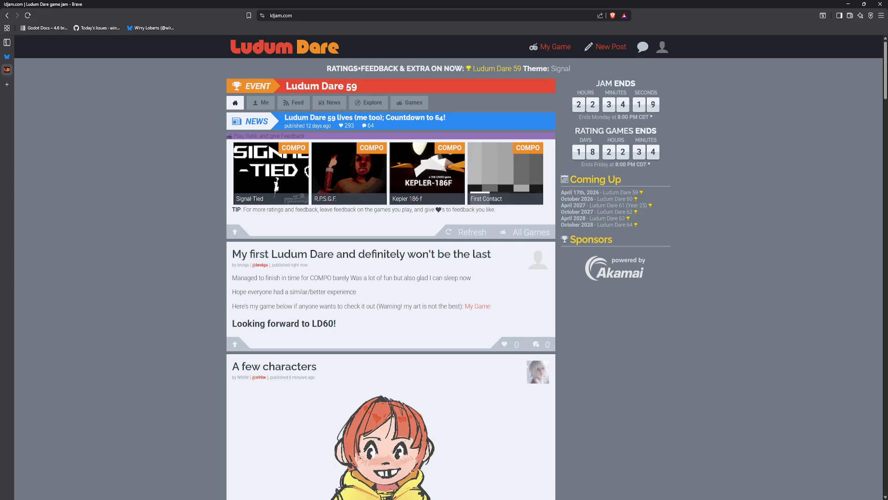
Step: Switch to Godot and zoom and pan the main.tscn canvas to centre the main menu
key("alt+Tab")
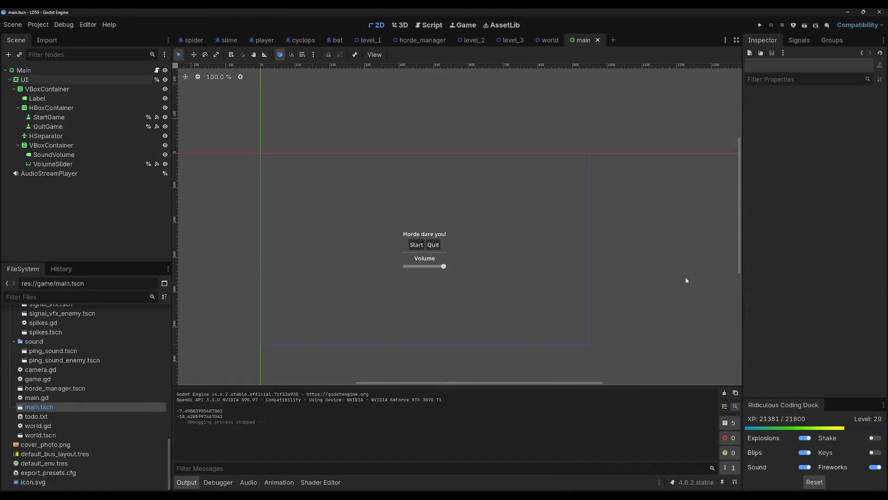
scroll(660, 313, "up", 3)
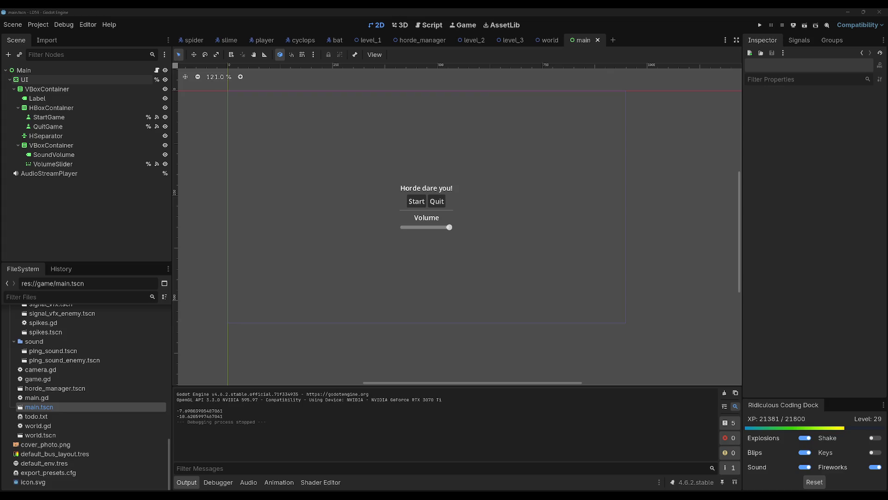
left_click(511, 204)
left_click_drag(696, 217, 705, 252)
scroll(698, 252, "left", 1)
scroll(702, 311, "down", 2)
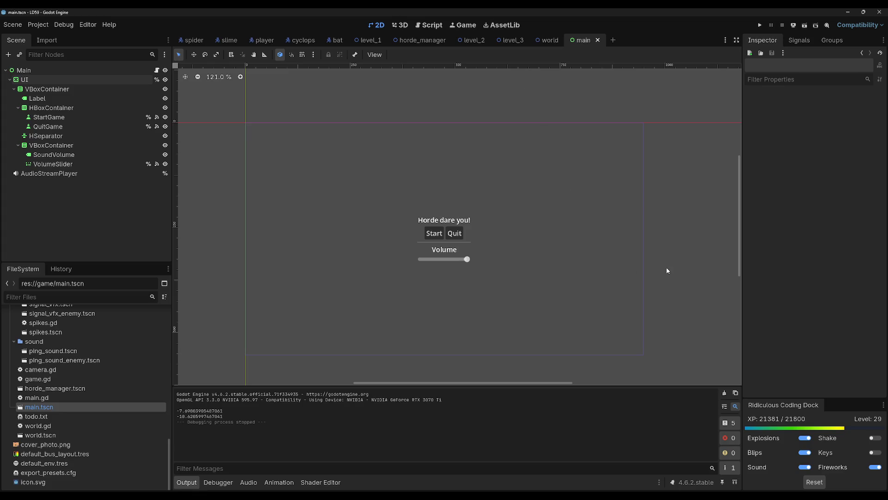
left_click(431, 25)
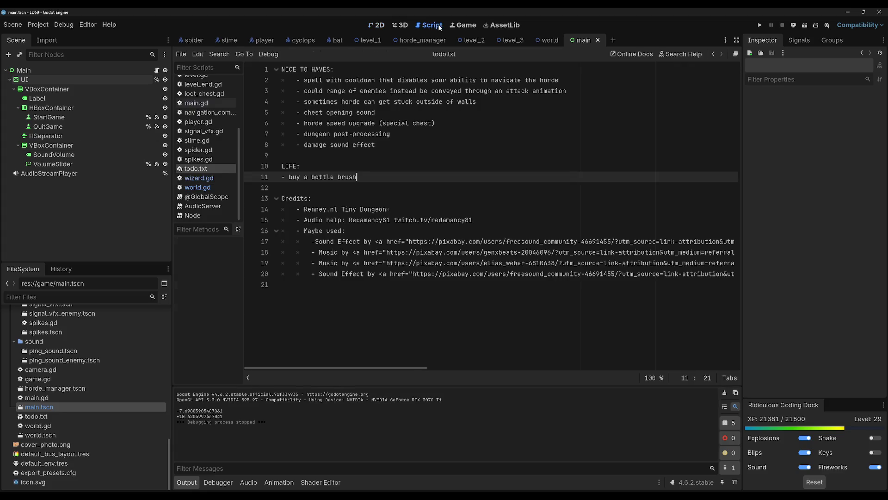
Step: Step through todo.txt's nice-to-have items down to the audio help credit
left_click(462, 134)
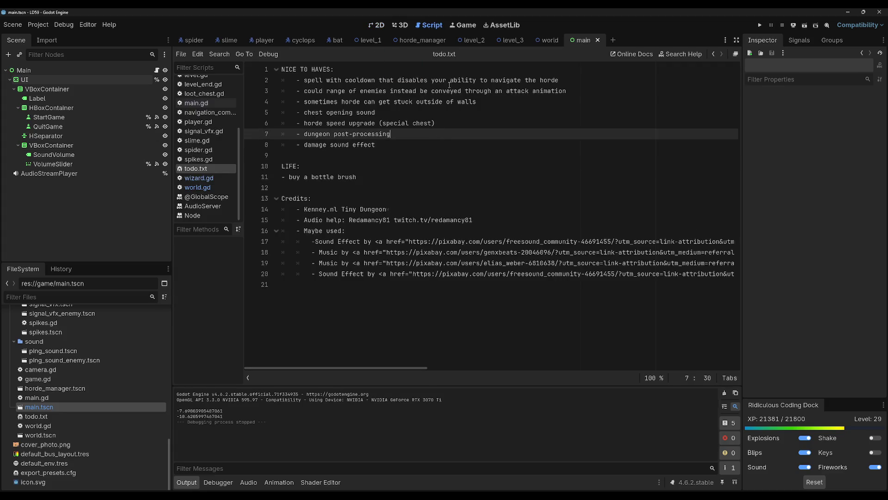
left_click(449, 80)
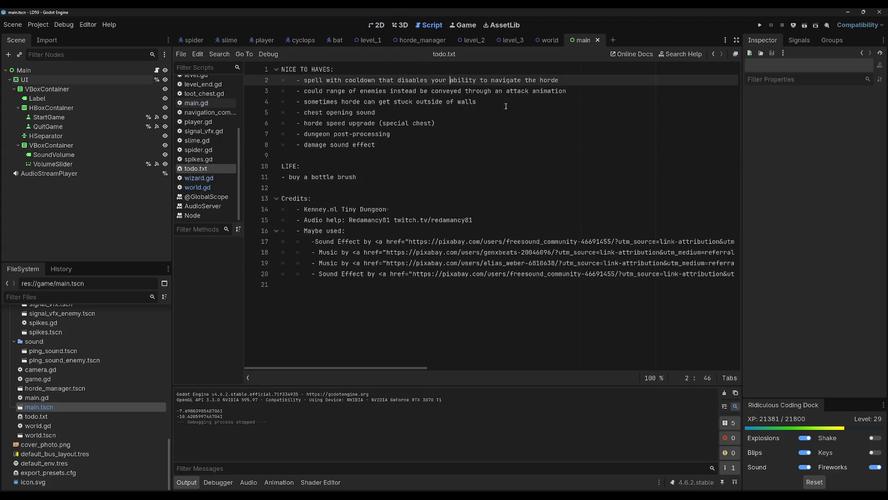
left_click(508, 80)
left_click(538, 210)
left_click(538, 231)
left_click(538, 216)
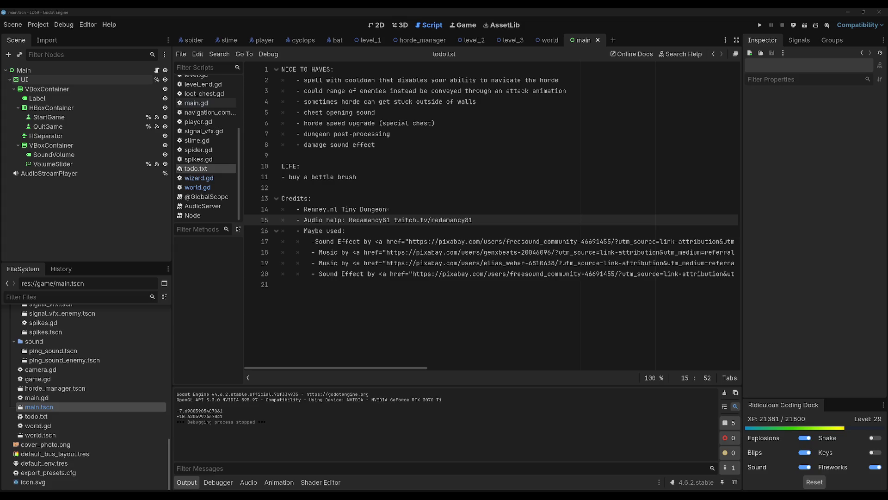
Step: Switch to the Game workspace to view the running game
left_click(377, 25)
Step: Check the Game view, return to todo.txt's dungeon post-processing item, then open the spider scene
left_click(448, 28)
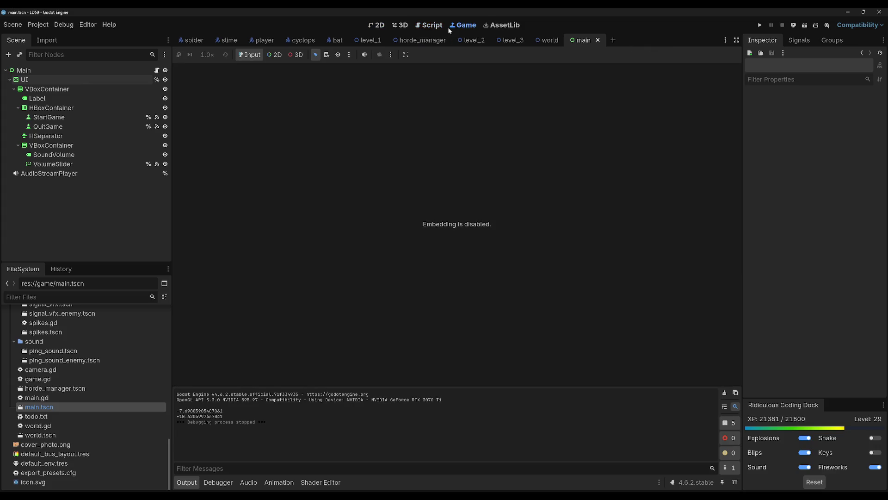
left_click(431, 25)
left_click(383, 135)
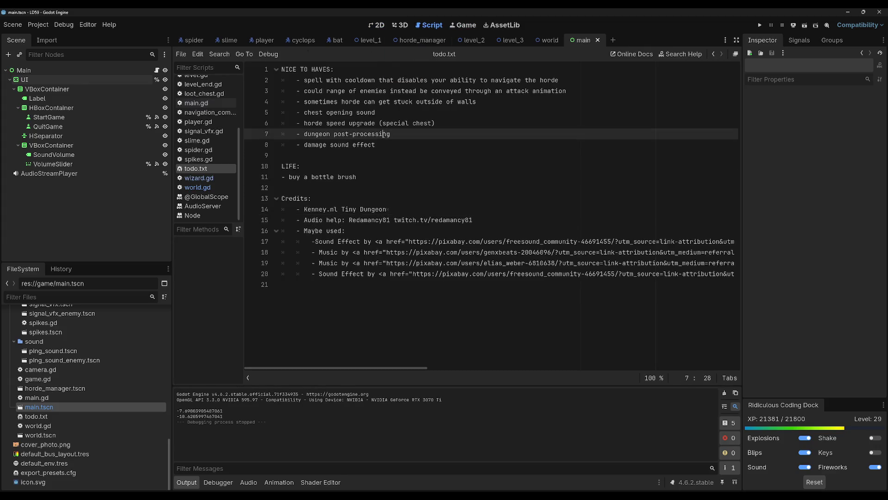
scroll(206, 162, "up", 5)
left_click(183, 40)
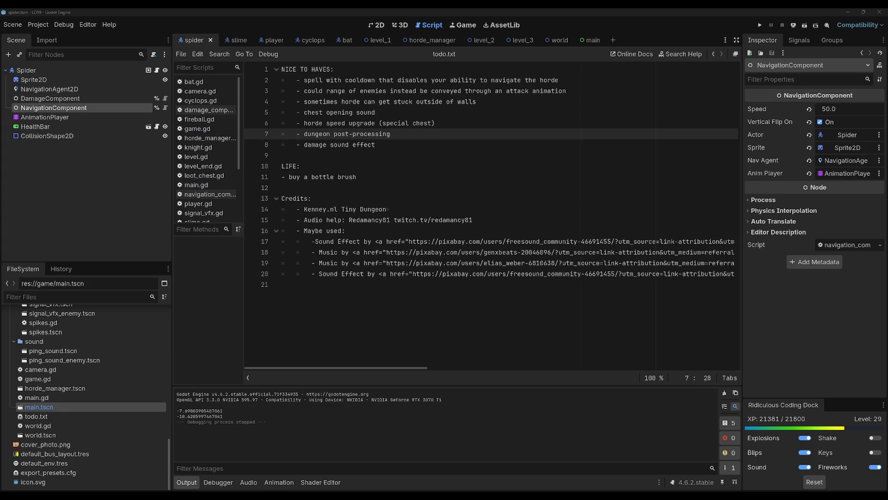
left_click(501, 189)
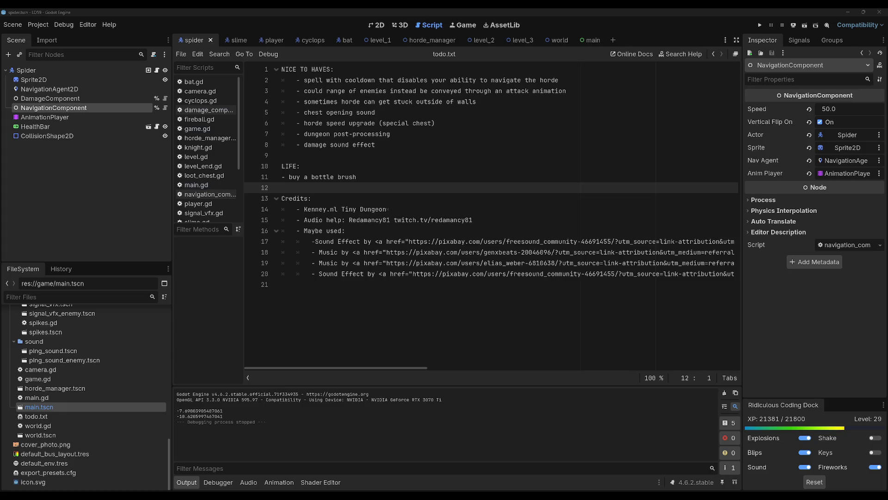
key("alt+Tab")
key("alt+Tab")
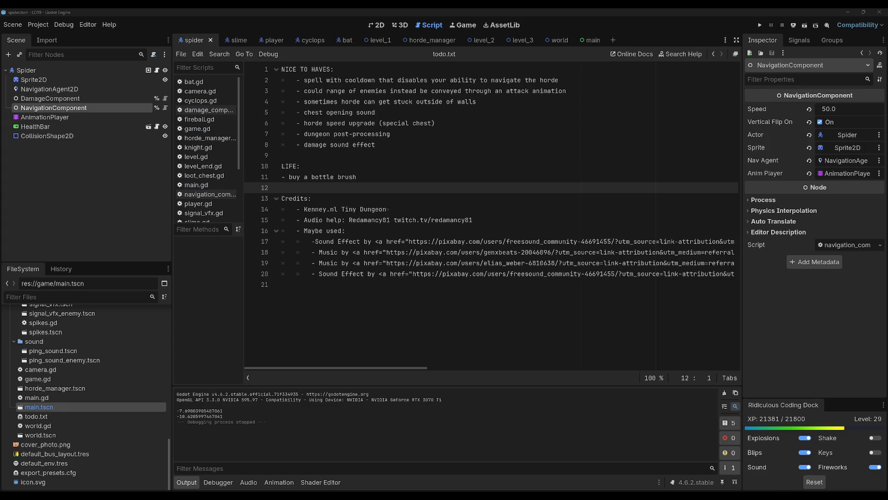